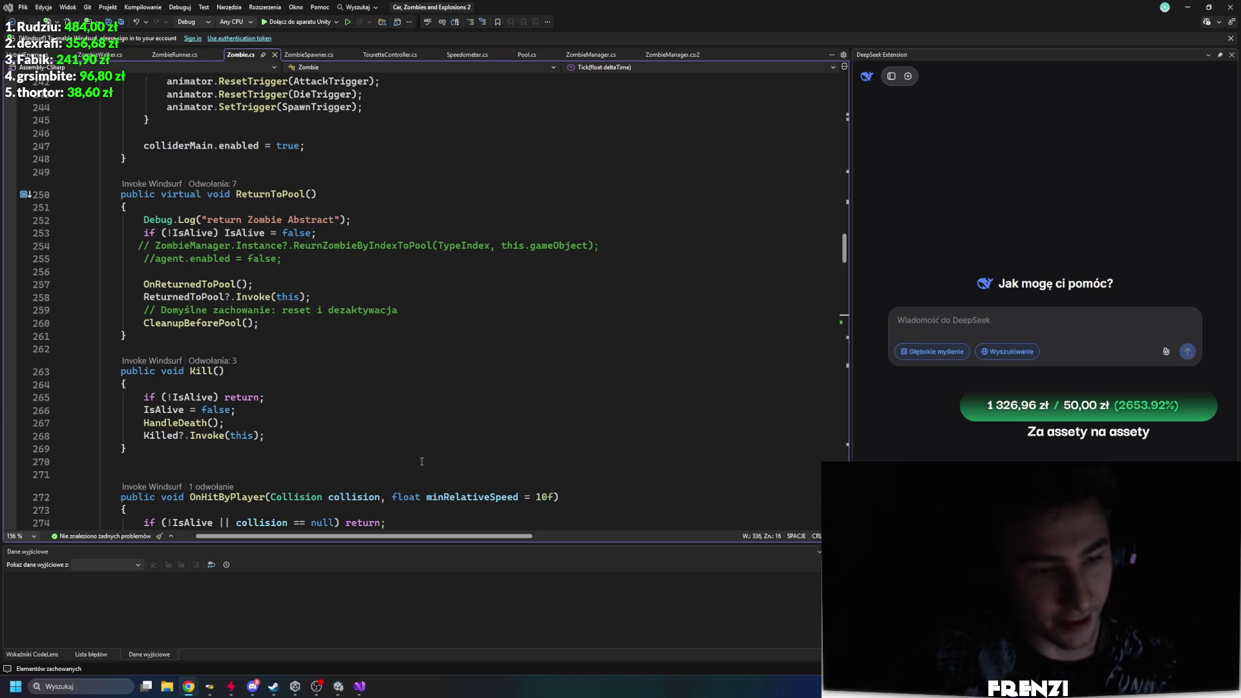
Step: Scroll through Zombie.cs and move its tab ahead of ZombieRunner.cs in the tab row
scroll(453, 446, "down", 7)
scroll(453, 447, "up", 18)
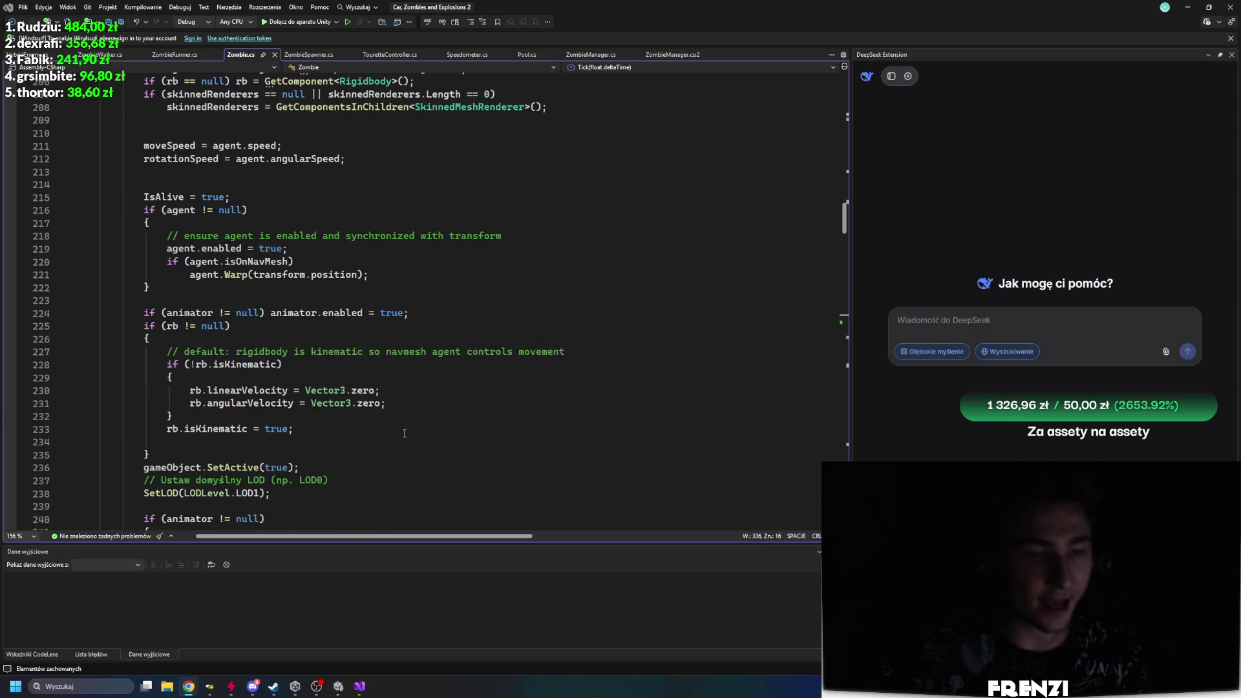
scroll(385, 417, "up", 8)
scroll(255, 395, "down", 9)
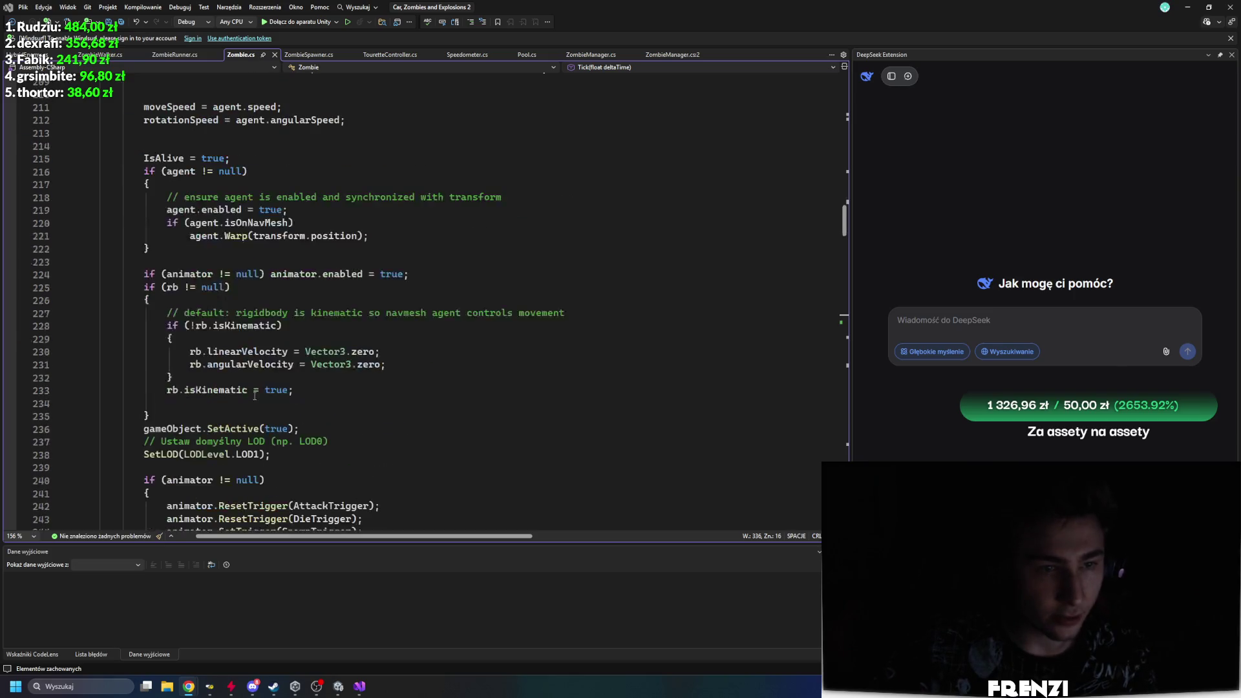
left_click_drag(228, 56, 158, 53)
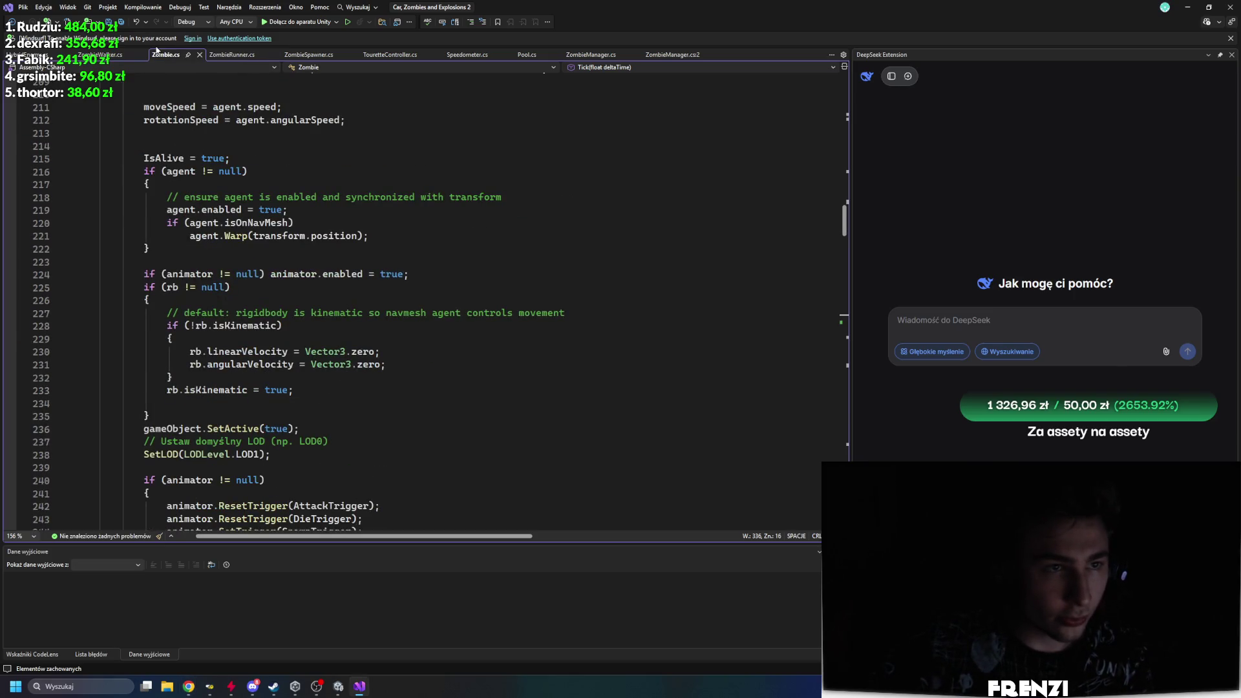
left_click(590, 55)
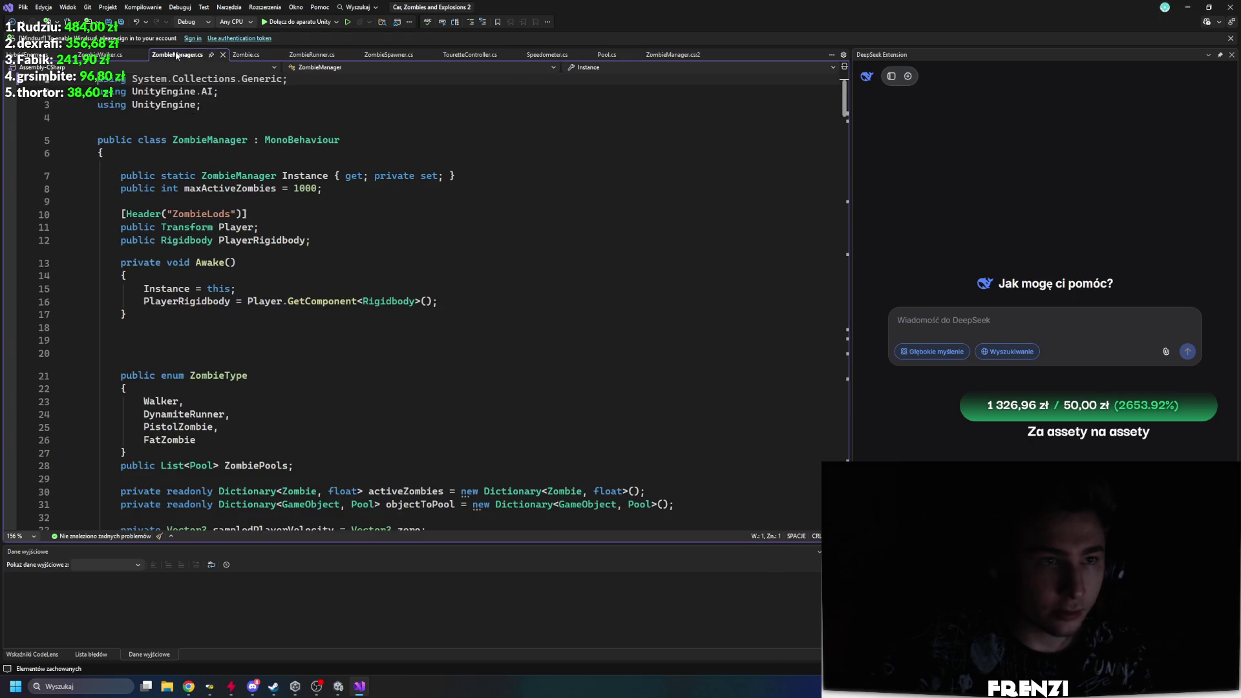
scroll(395, 352, "down", 9)
scroll(395, 356, "down", 20)
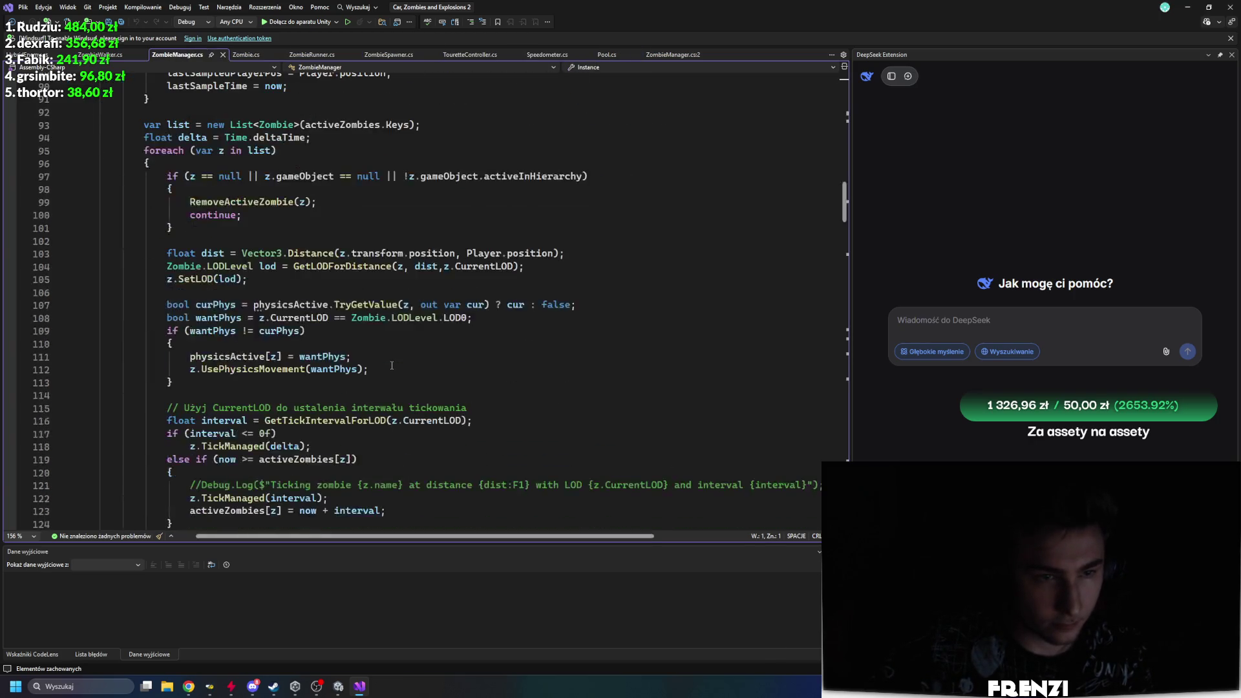
scroll(413, 375, "down", 11)
scroll(426, 406, "down", 9)
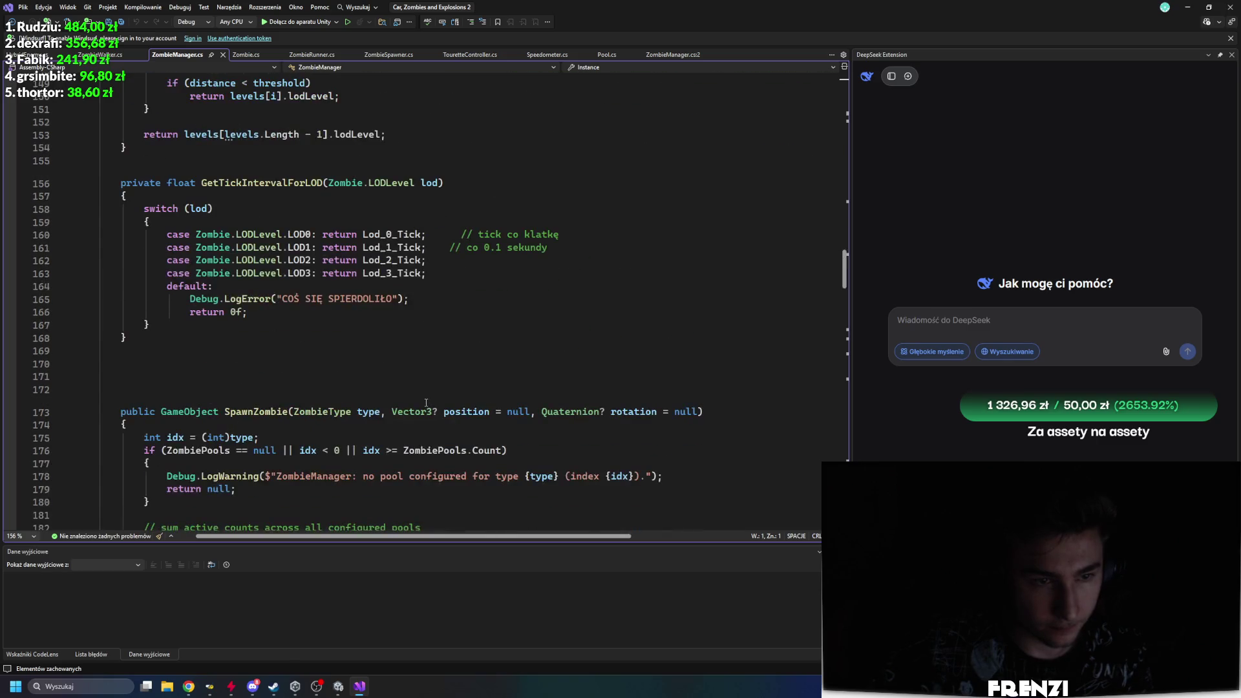
scroll(424, 403, "down", 12)
scroll(388, 407, "up", 9)
scroll(336, 412, "down", 19)
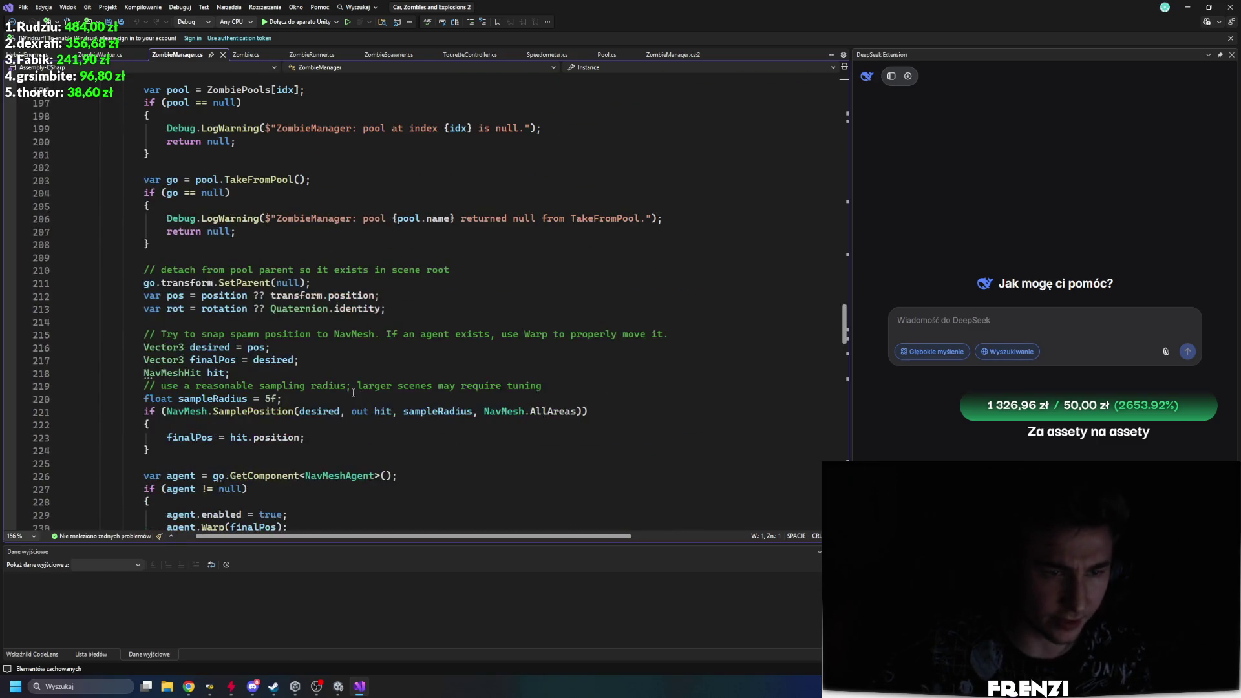
left_click(284, 387)
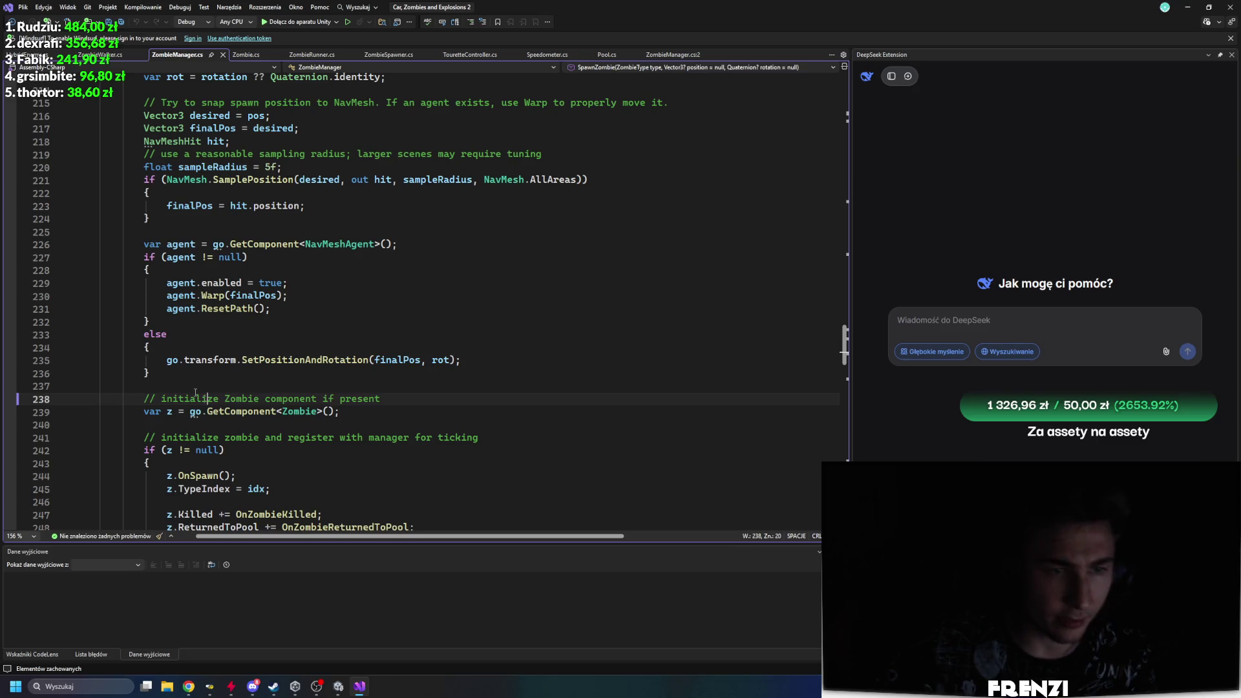
scroll(278, 372, "up", 9)
scroll(278, 373, "up", 9)
left_click(253, 257)
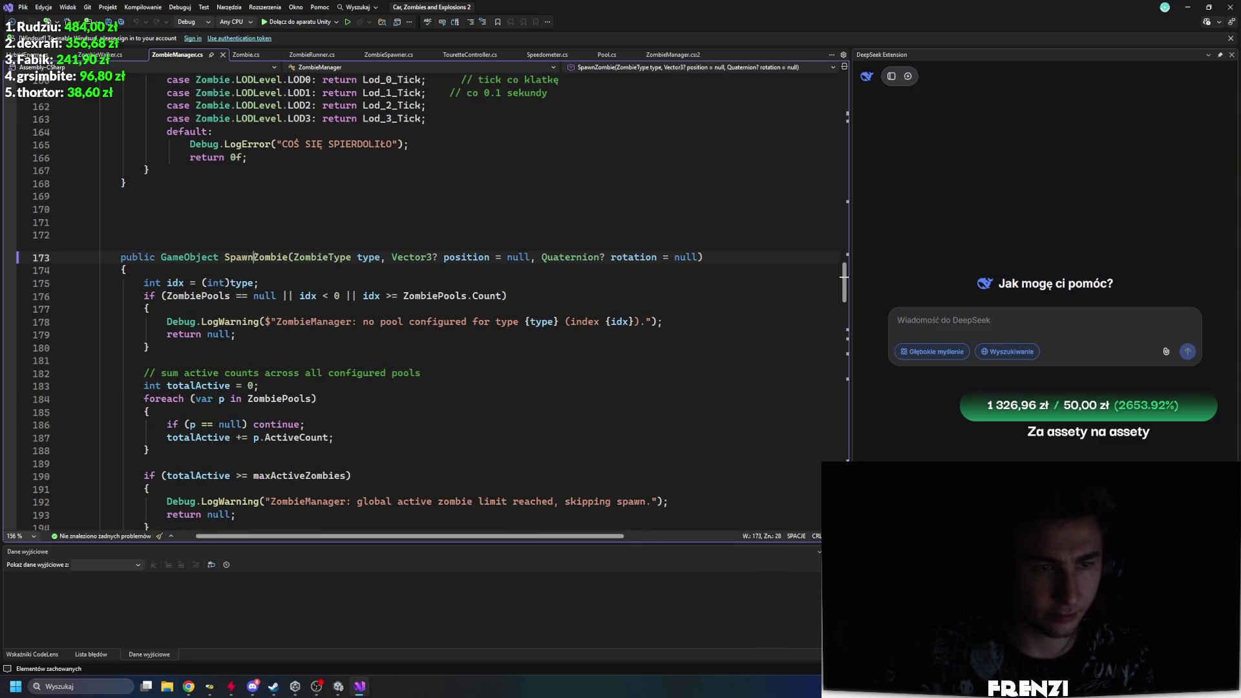
scroll(238, 388, "up", 9)
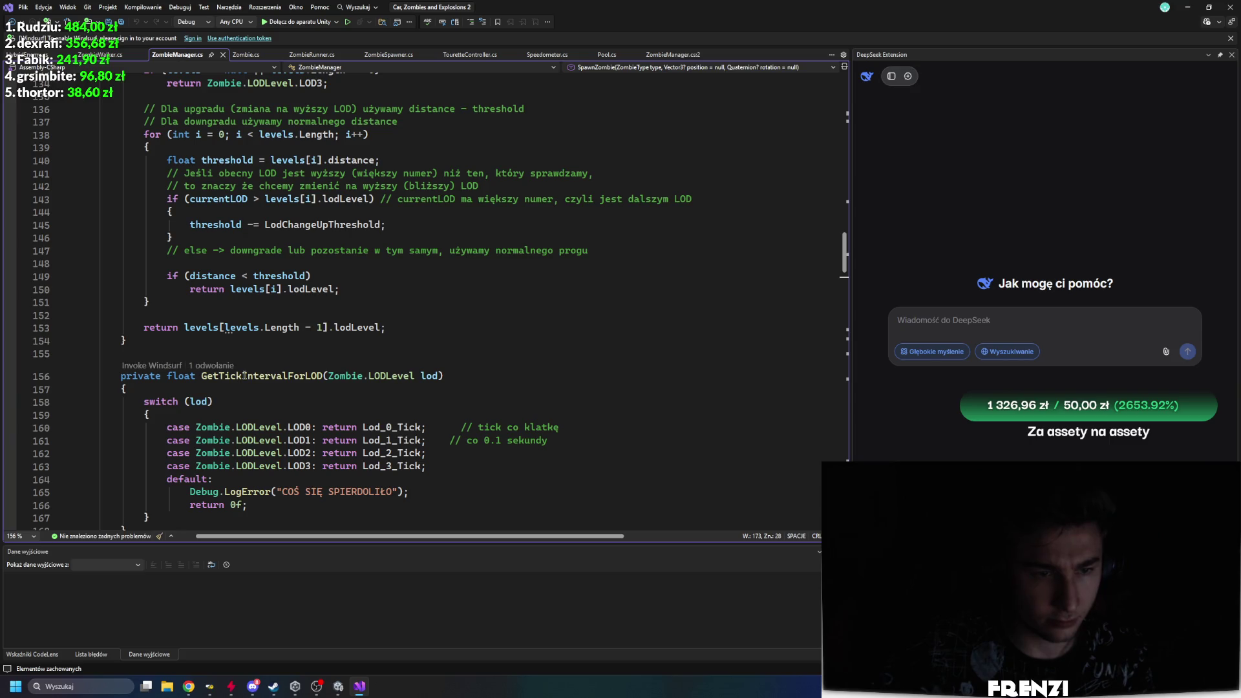
double_click(391, 427)
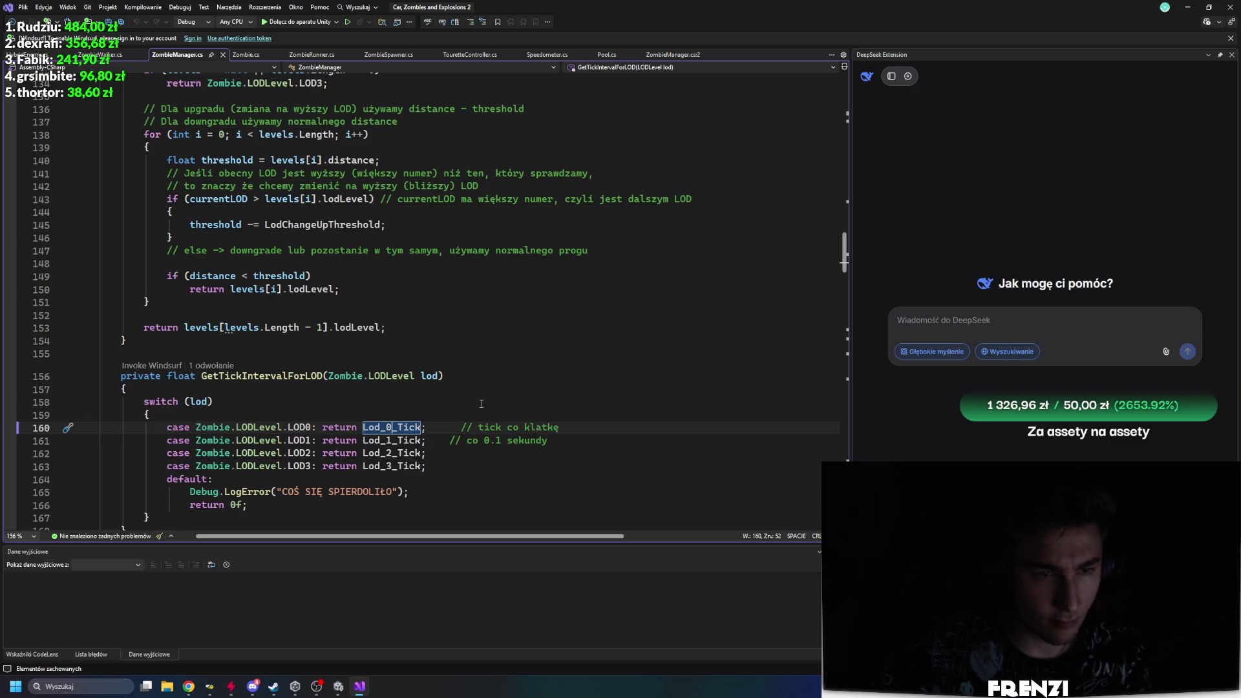
scroll(481, 404, "up", 6)
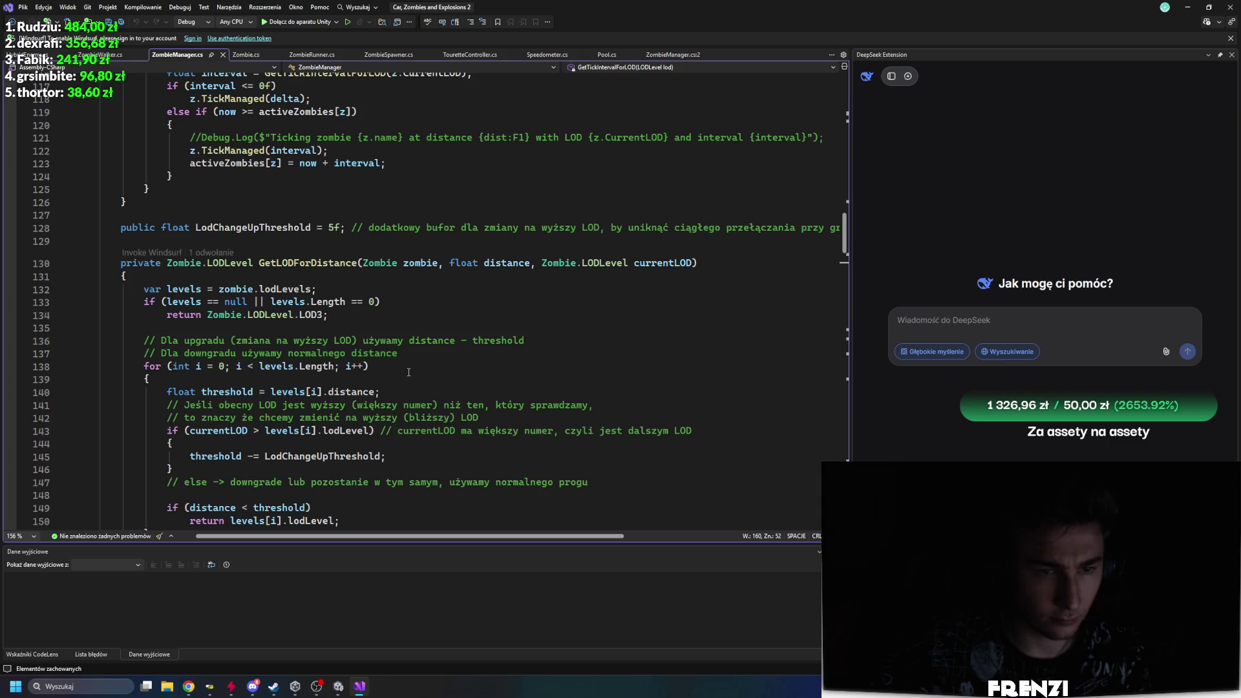
scroll(391, 349, "down", 4)
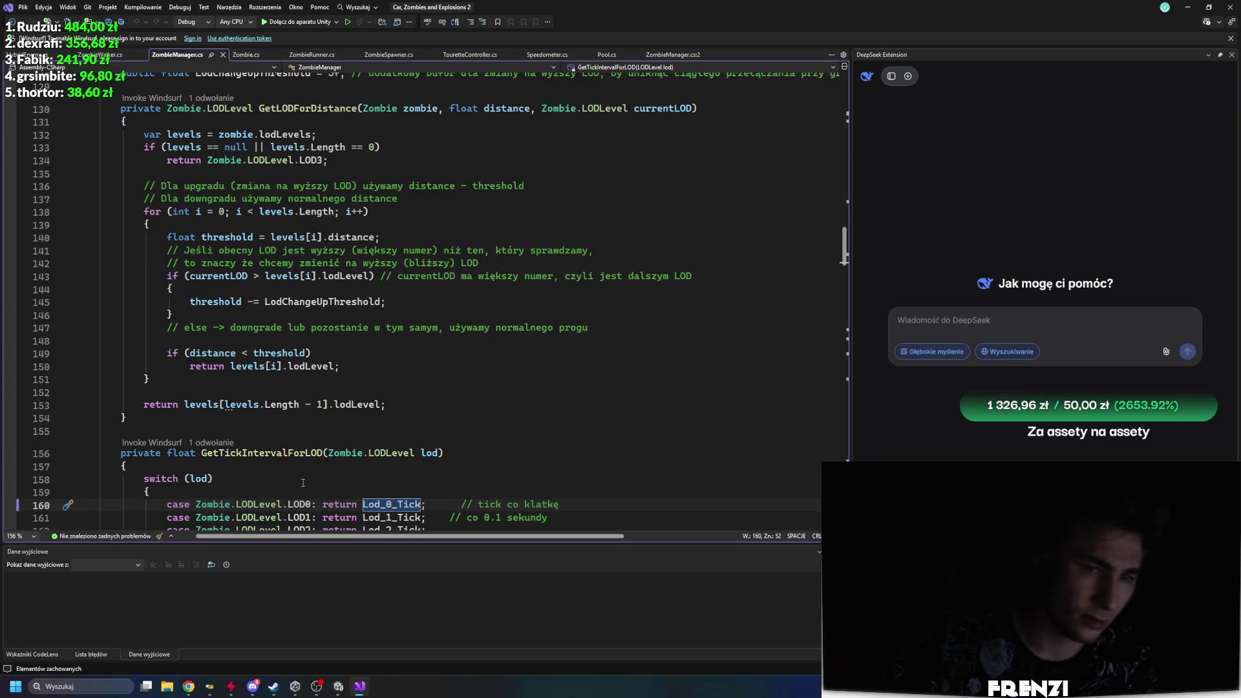
scroll(349, 502, "up", 4)
scroll(350, 501, "up", 20)
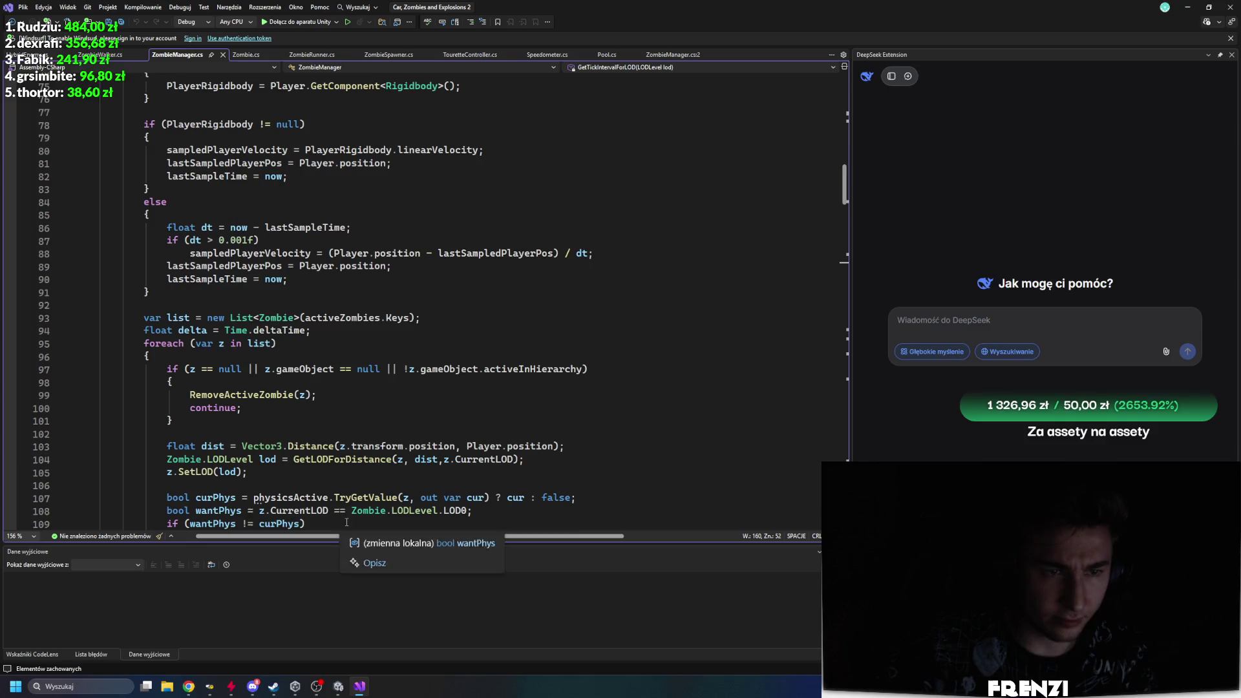
scroll(338, 444, "up", 19)
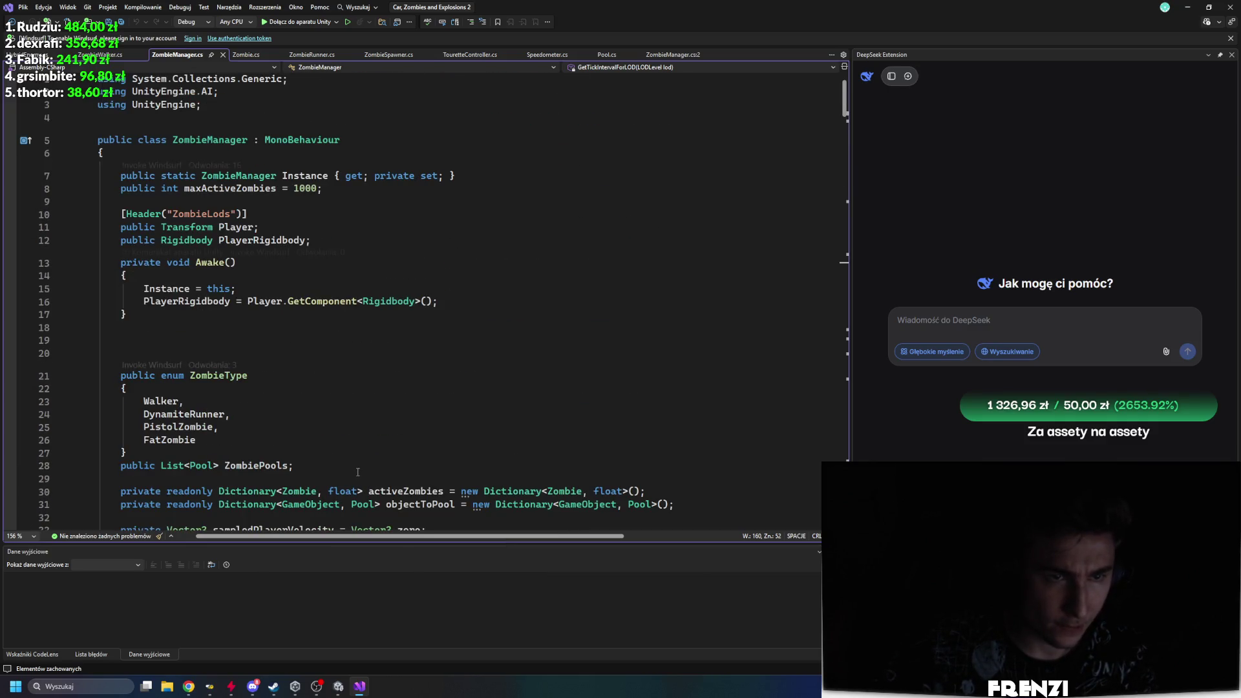
scroll(365, 472, "down", 20)
scroll(369, 456, "down", 20)
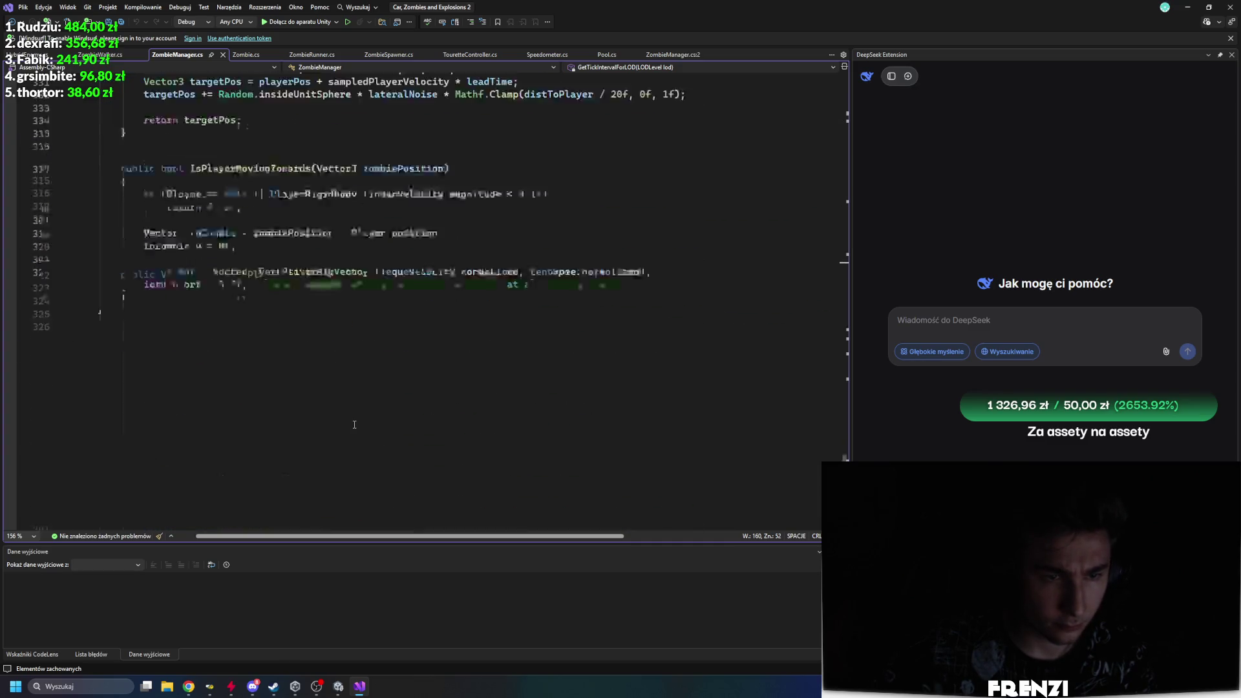
scroll(365, 440, "up", 20)
scroll(362, 430, "down", 1)
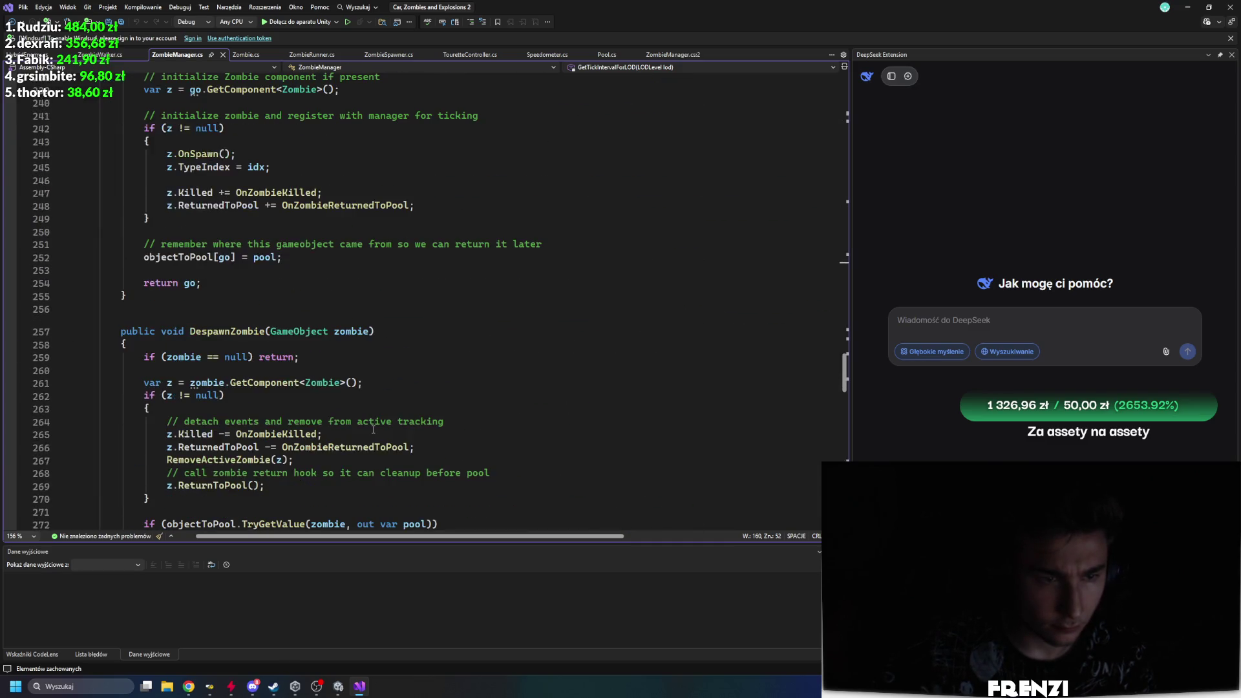
left_click(229, 332)
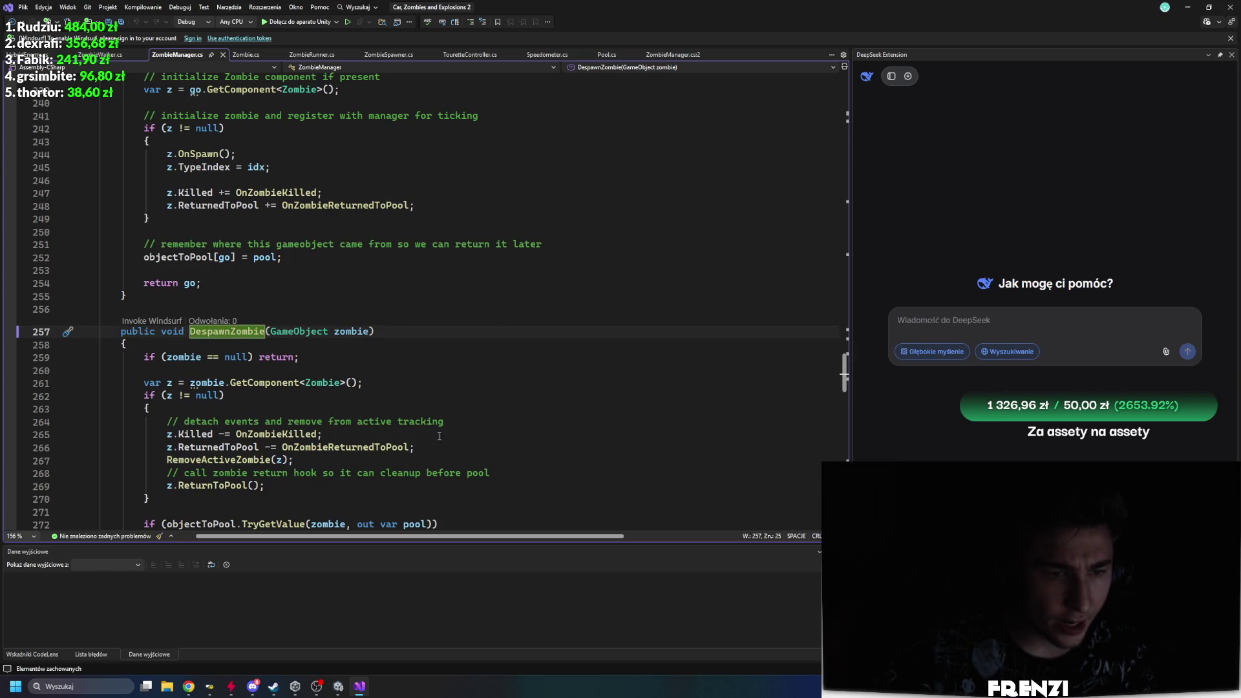
key("Down")
key("Down")
key("Down")
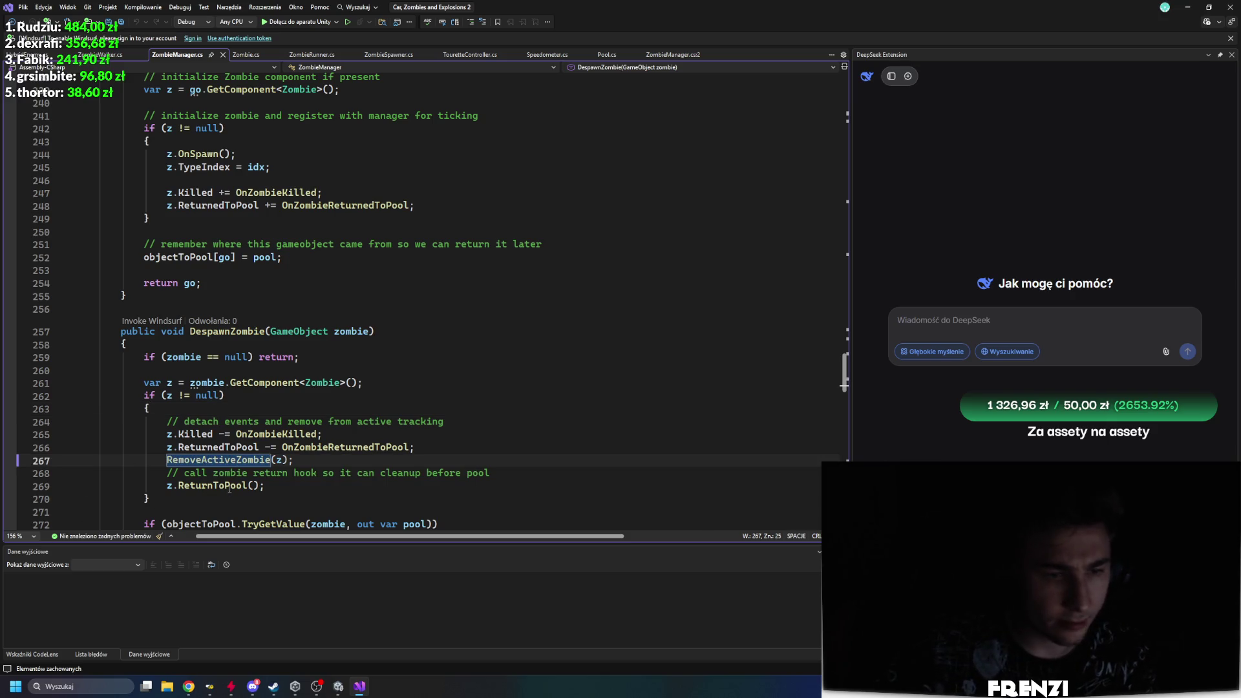
left_click(228, 486)
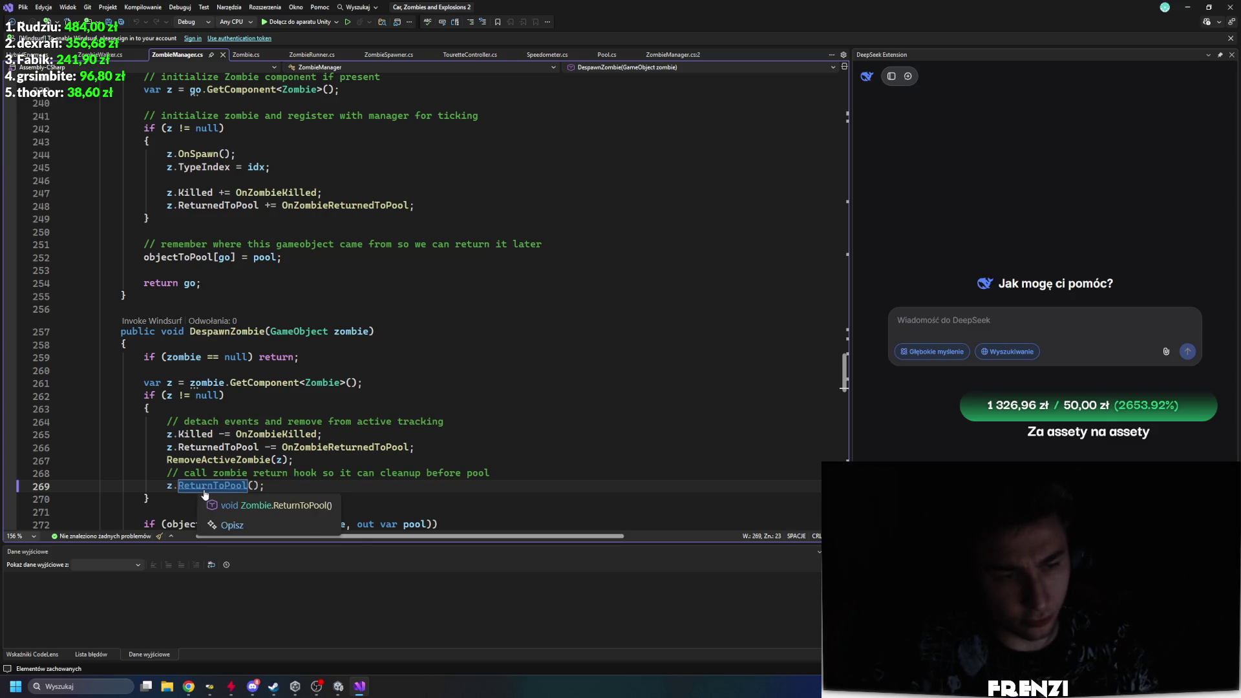
left_click(206, 486, "ctrl")
left_click(283, 384)
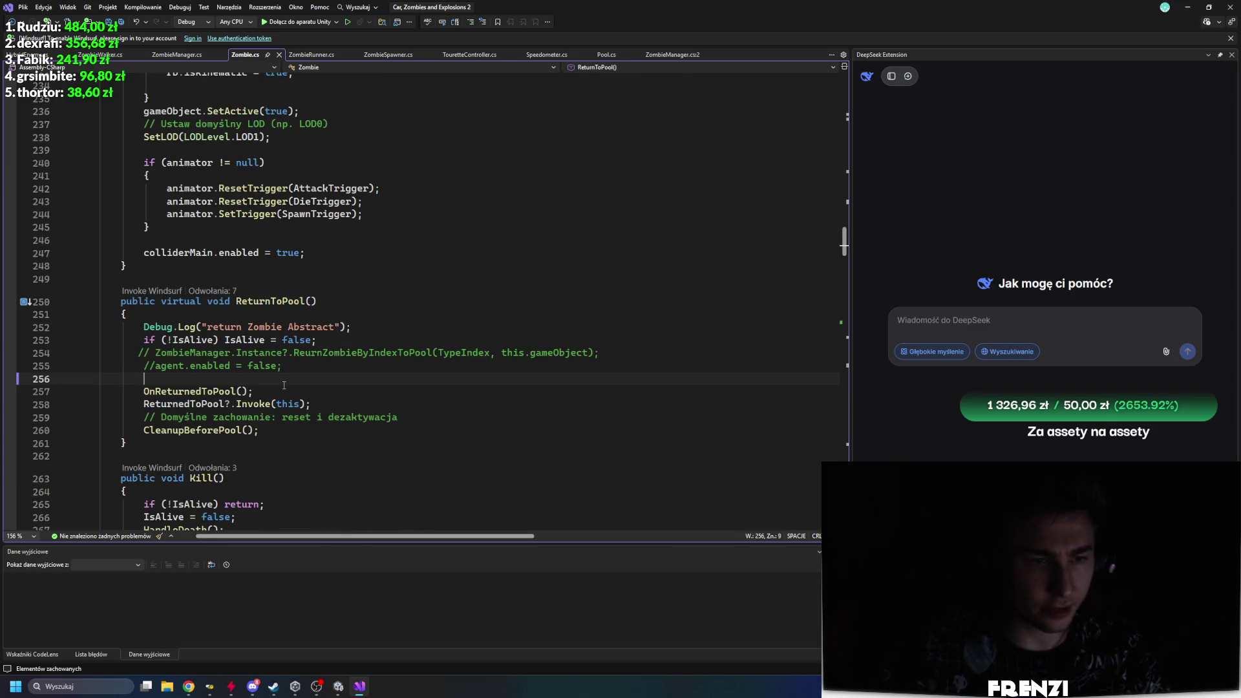
left_click(270, 281)
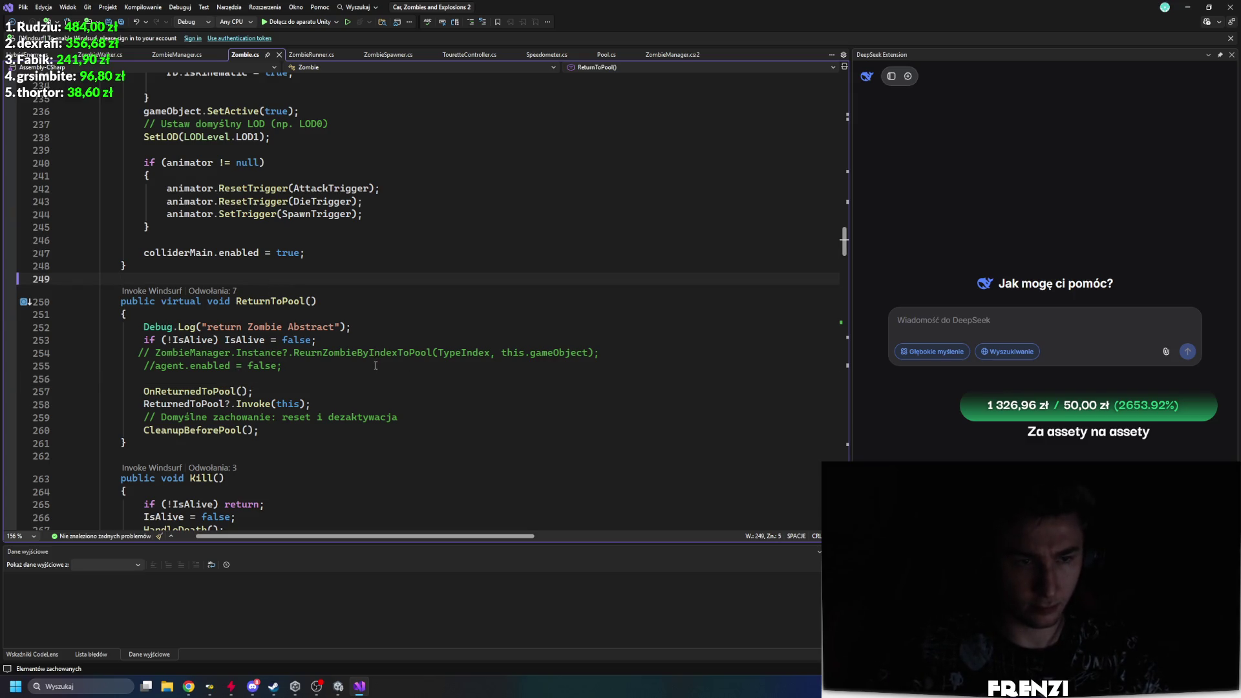
left_click(212, 290)
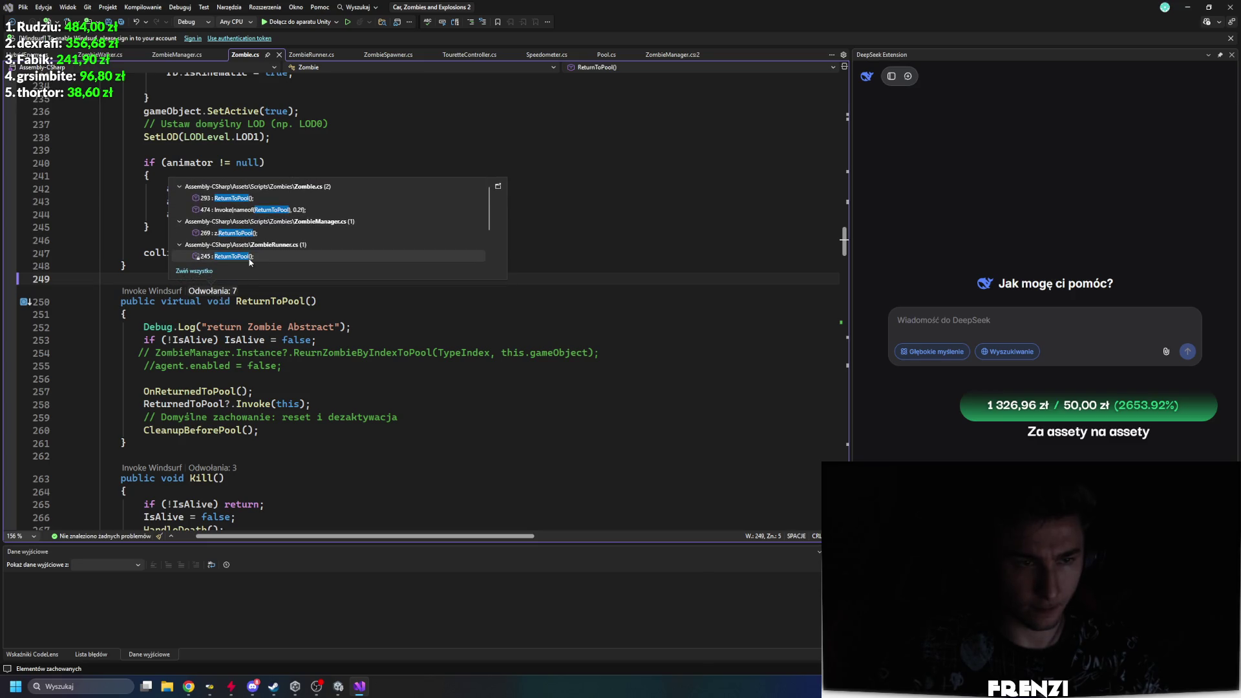
left_click(278, 379)
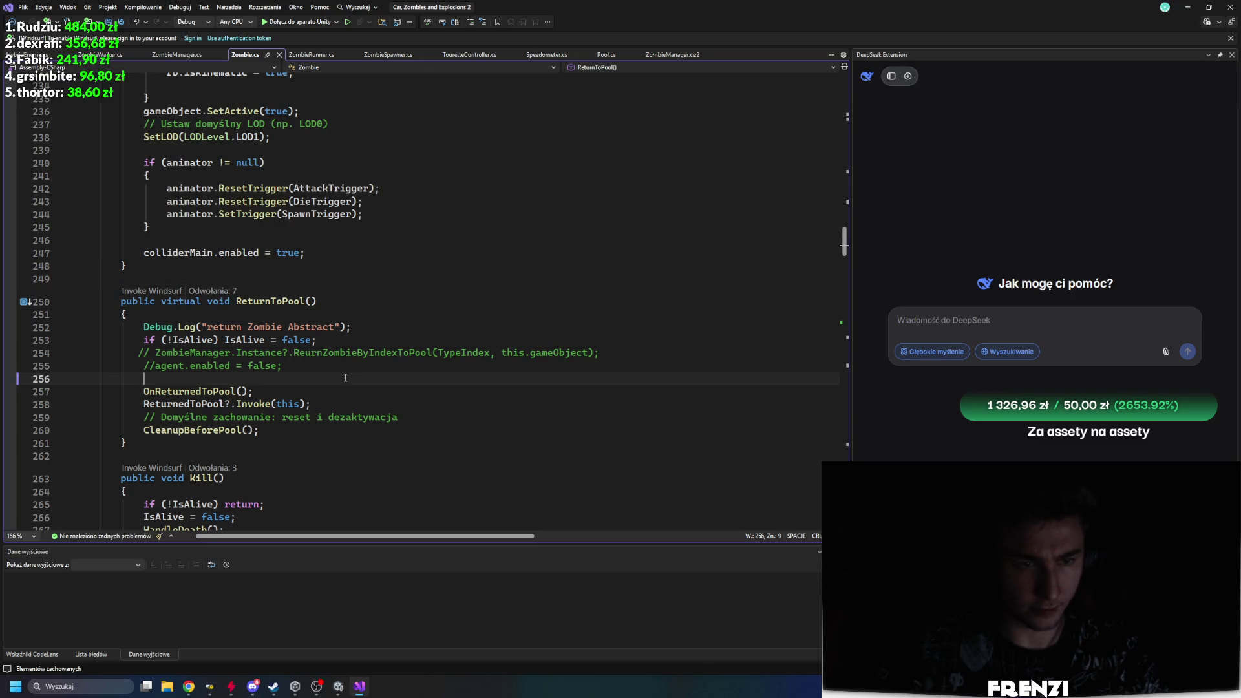
left_click(212, 291)
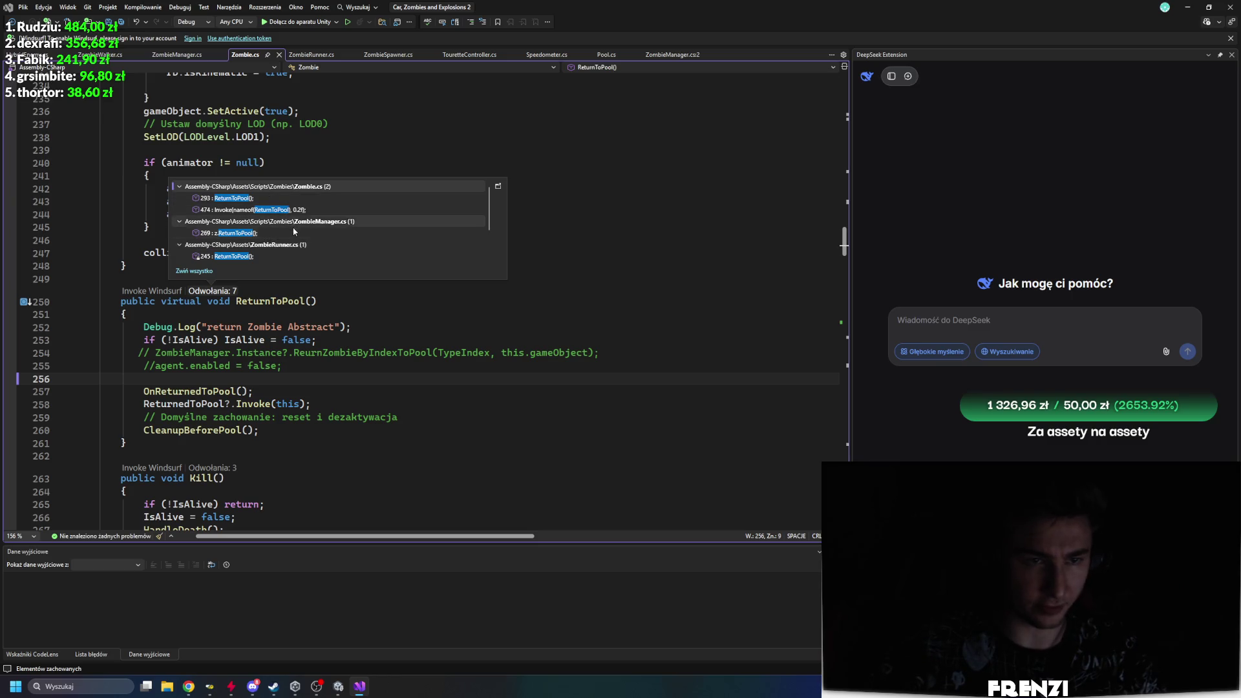
double_click(236, 233)
left_click(305, 346)
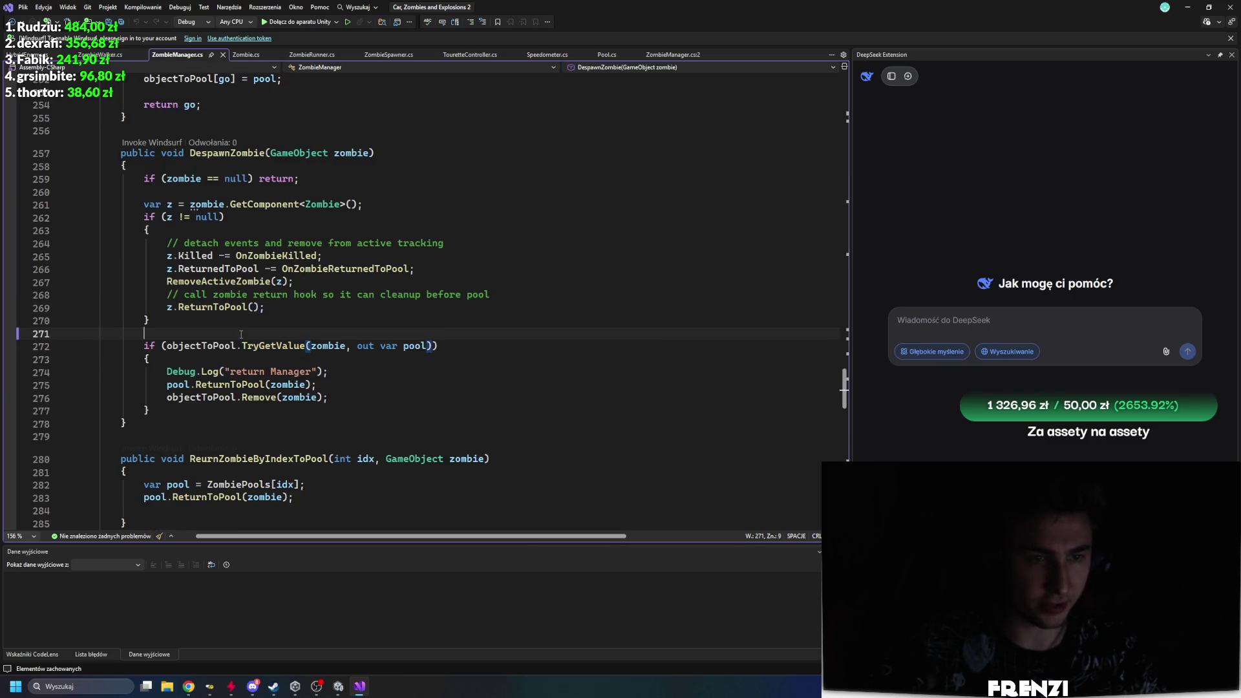
left_click(213, 307)
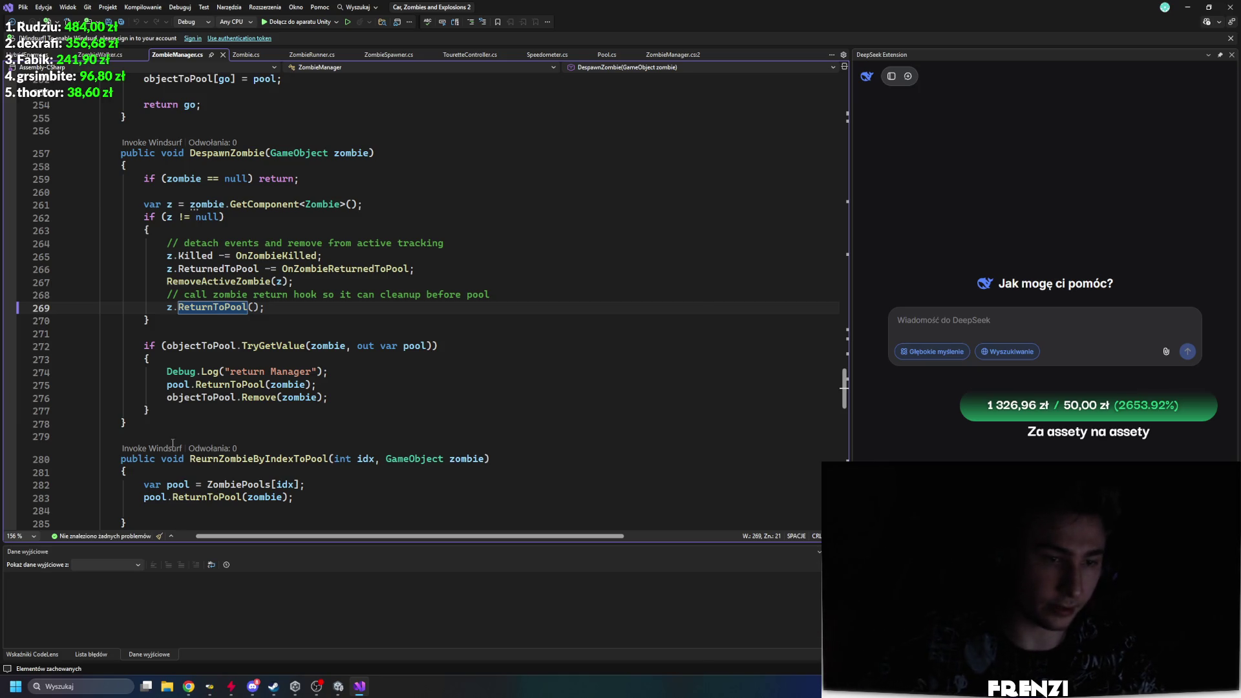
left_click(169, 397)
left_click(162, 411)
left_click_drag(163, 412, 67, 350)
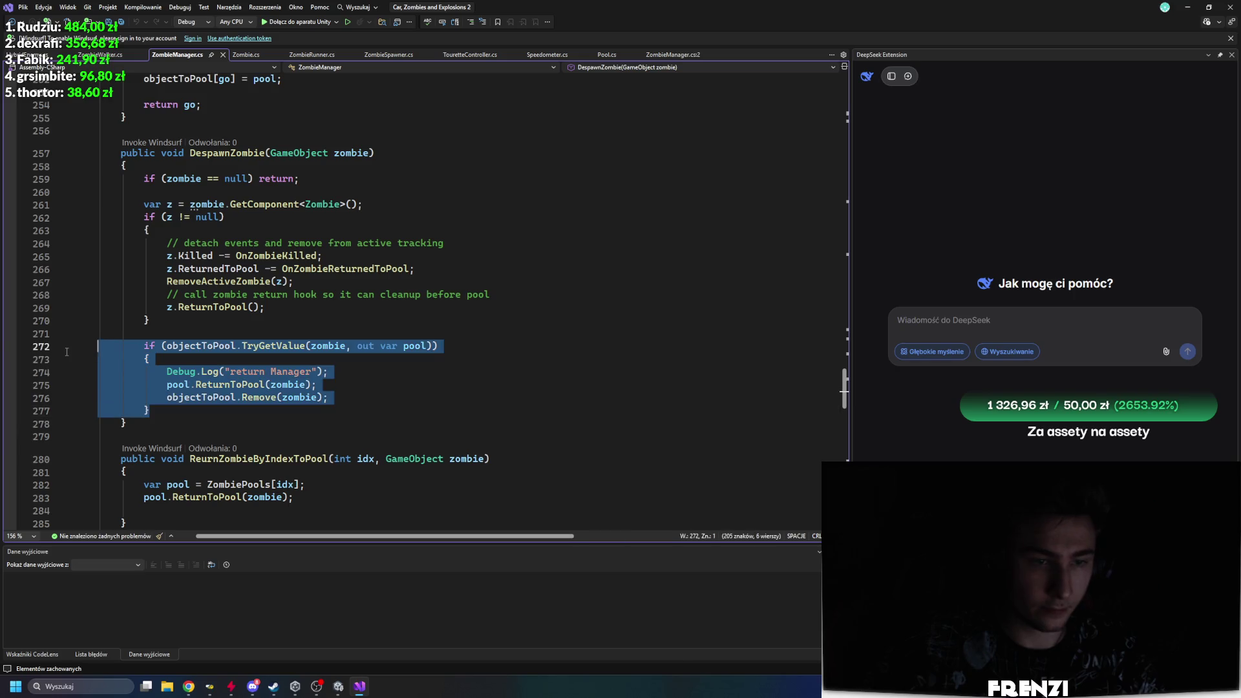
left_click(171, 384)
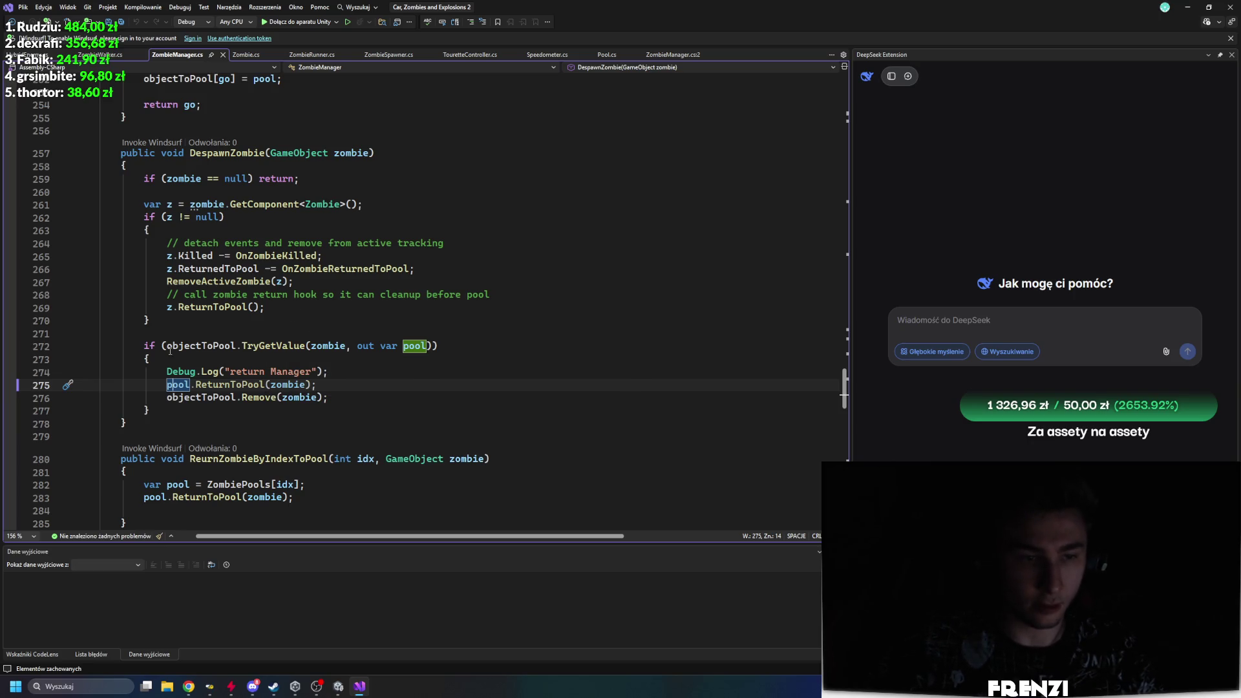
mouse_move(187, 347)
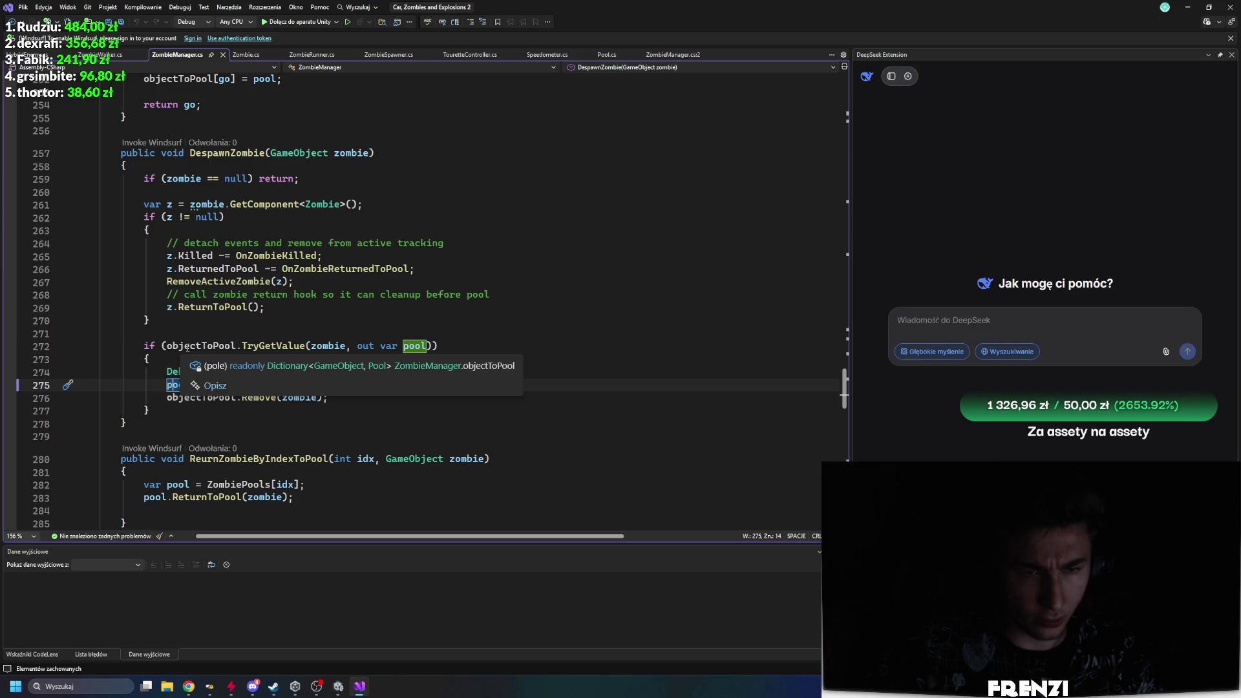
left_click(189, 347)
scroll(216, 374, "up", 3)
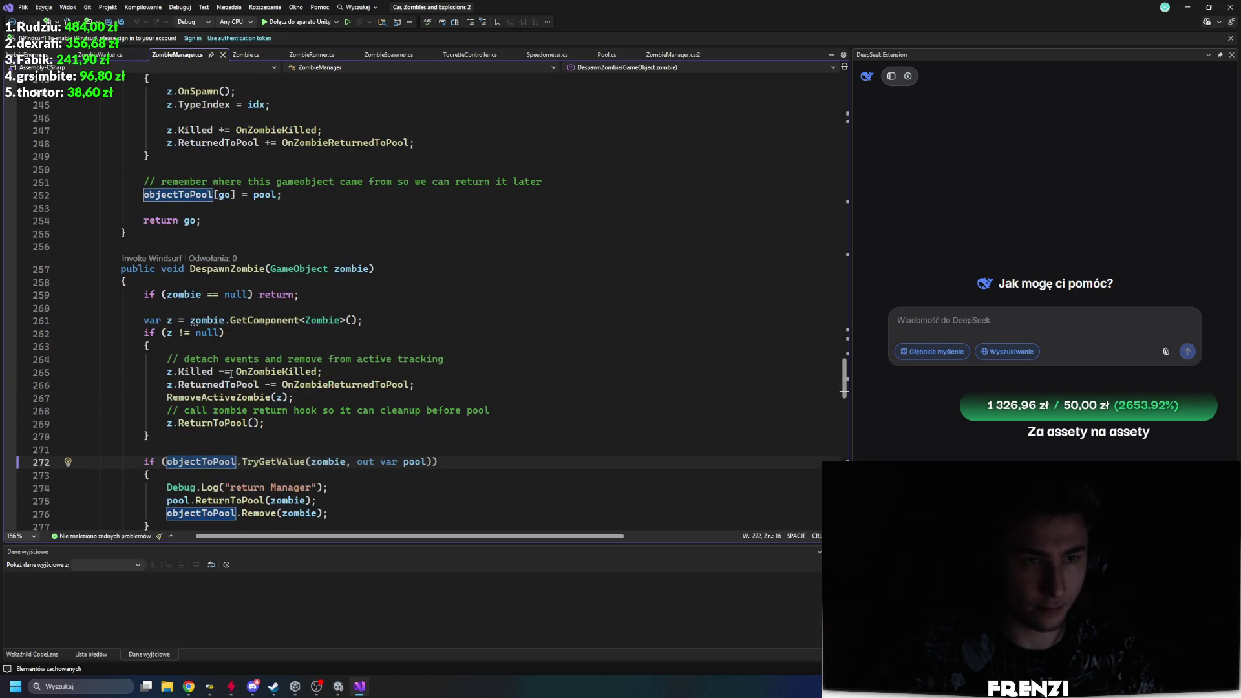
scroll(228, 366, "down", 3)
mouse_move(211, 349)
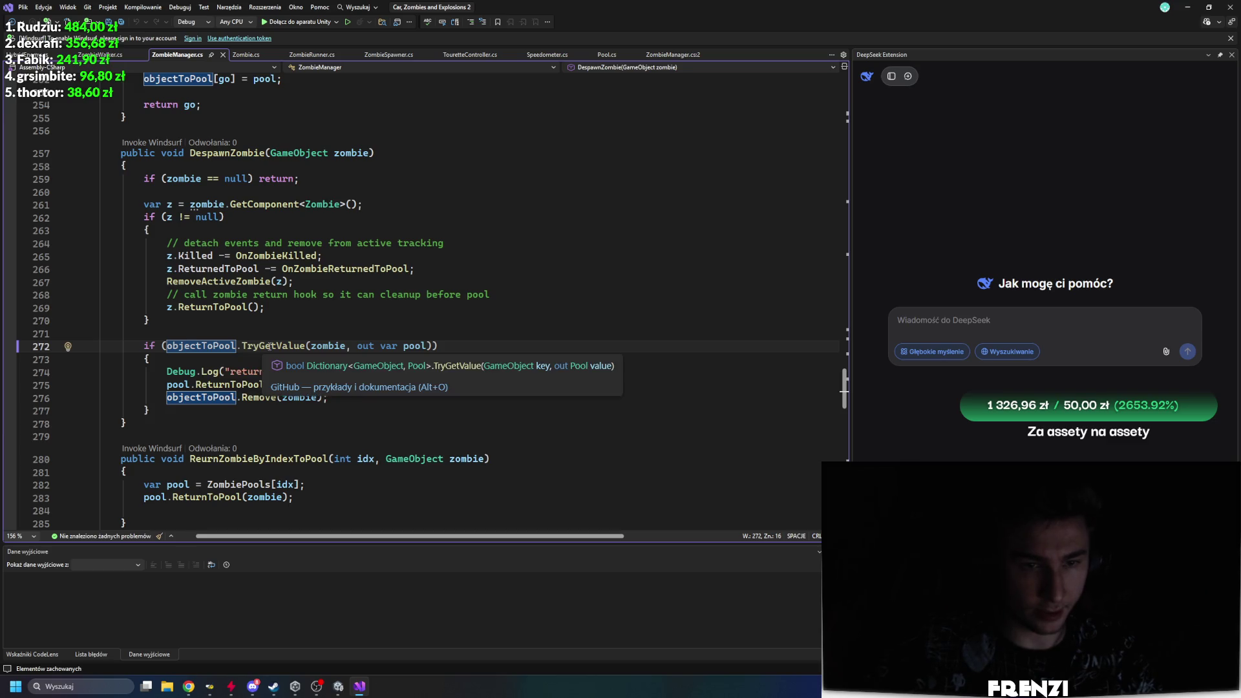
double_click(271, 347)
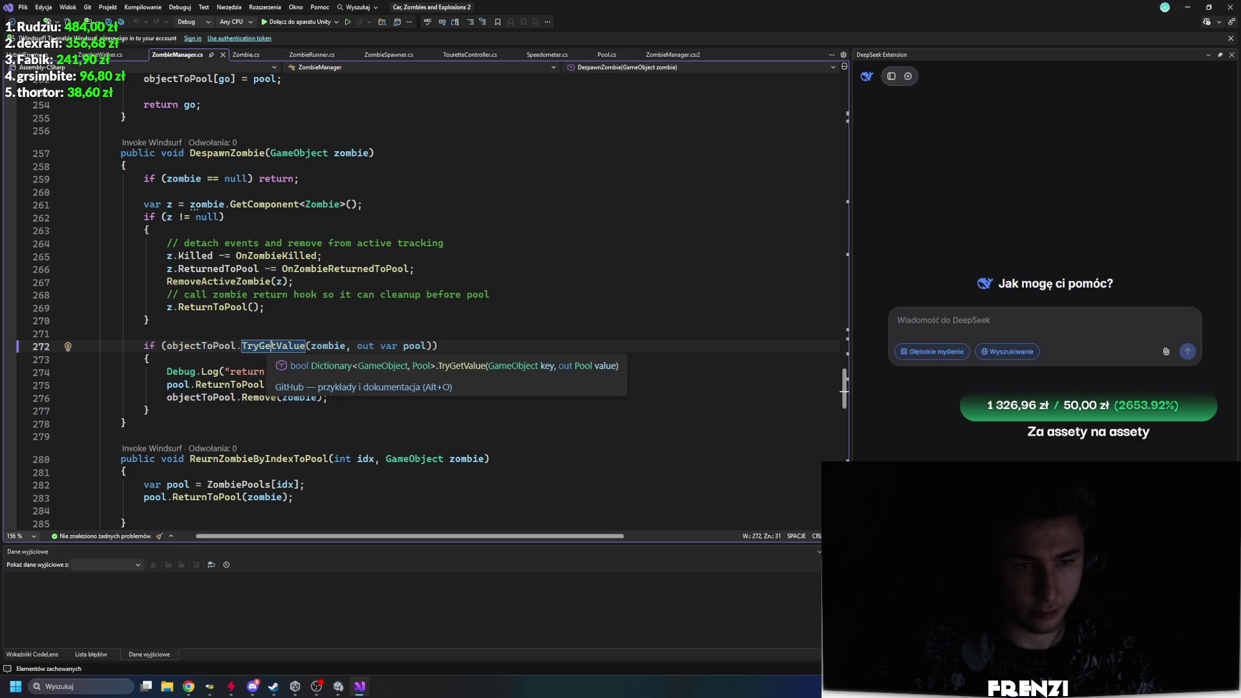
key("F12")
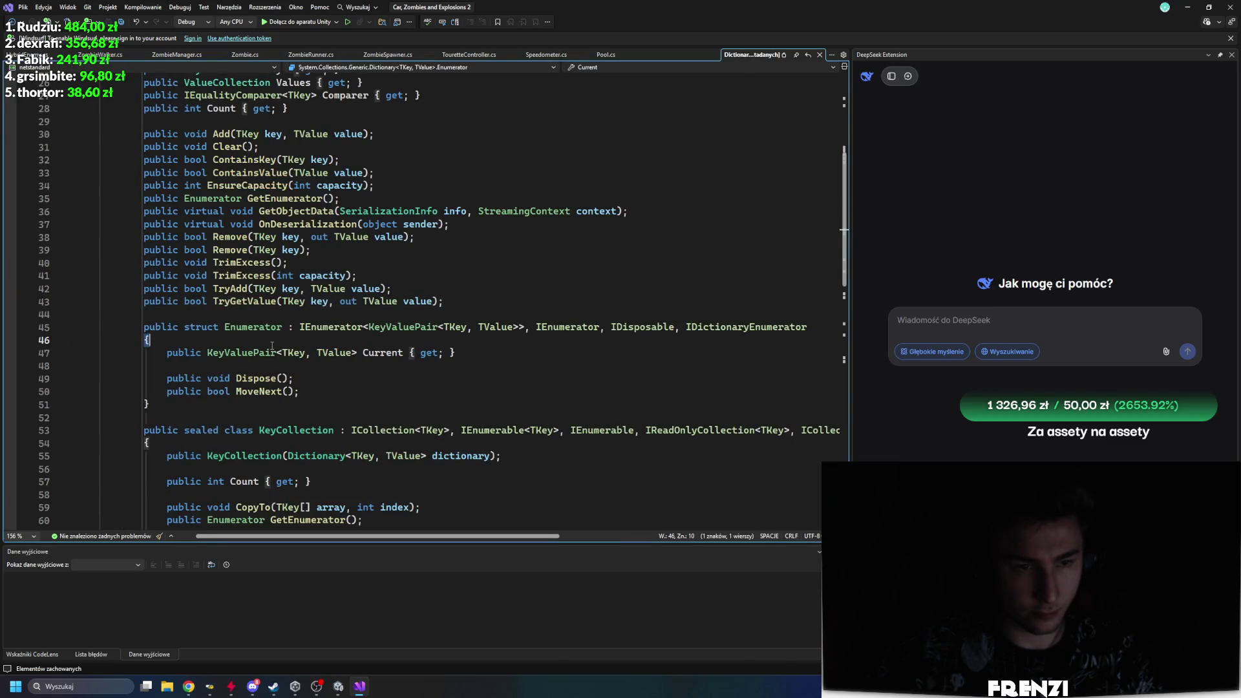
key("ctrl+F4")
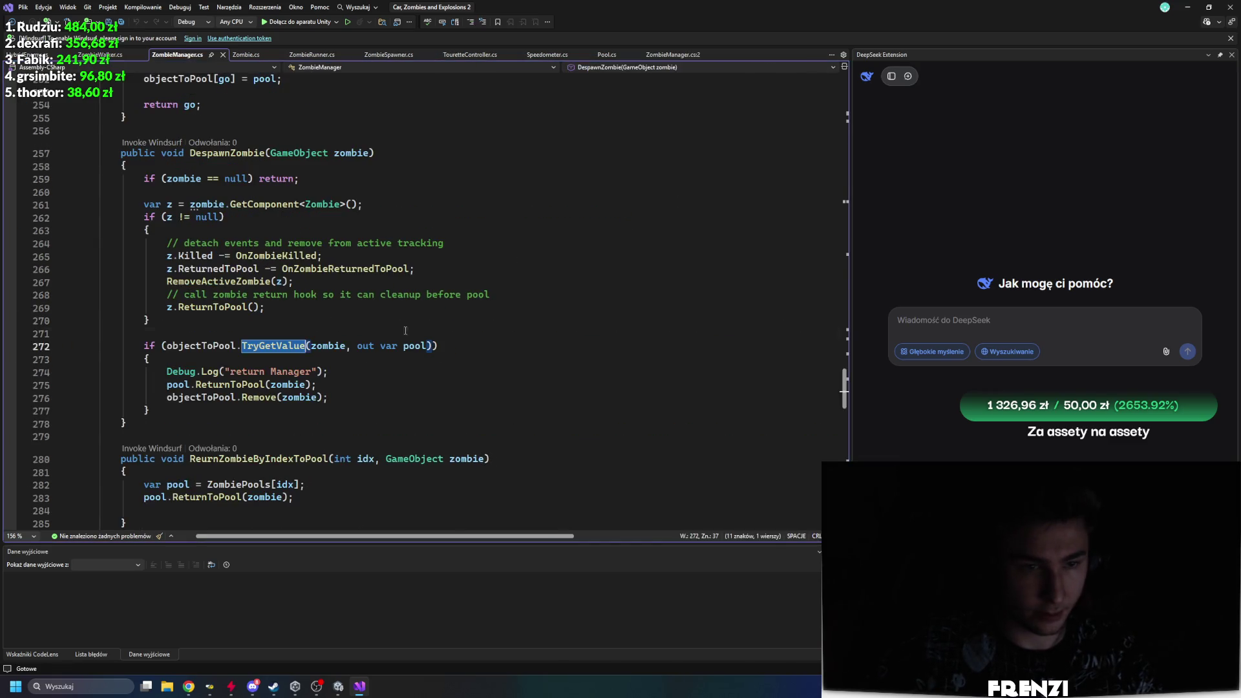
key("Up")
scroll(181, 414, "up", 1)
mouse_move(181, 450)
left_mouse_down()
mouse_move(187, 423)
mouse_move(129, 359)
mouse_move(194, 423)
left_mouse_up()
left_click(253, 461)
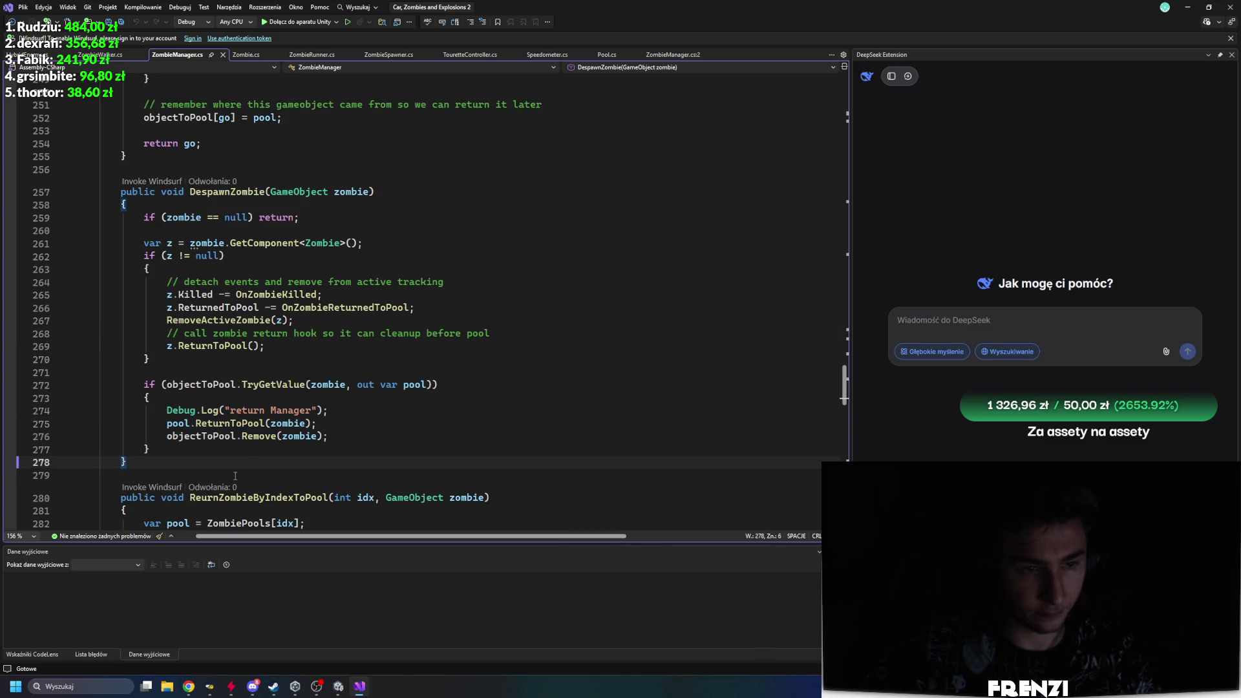
left_click(350, 192)
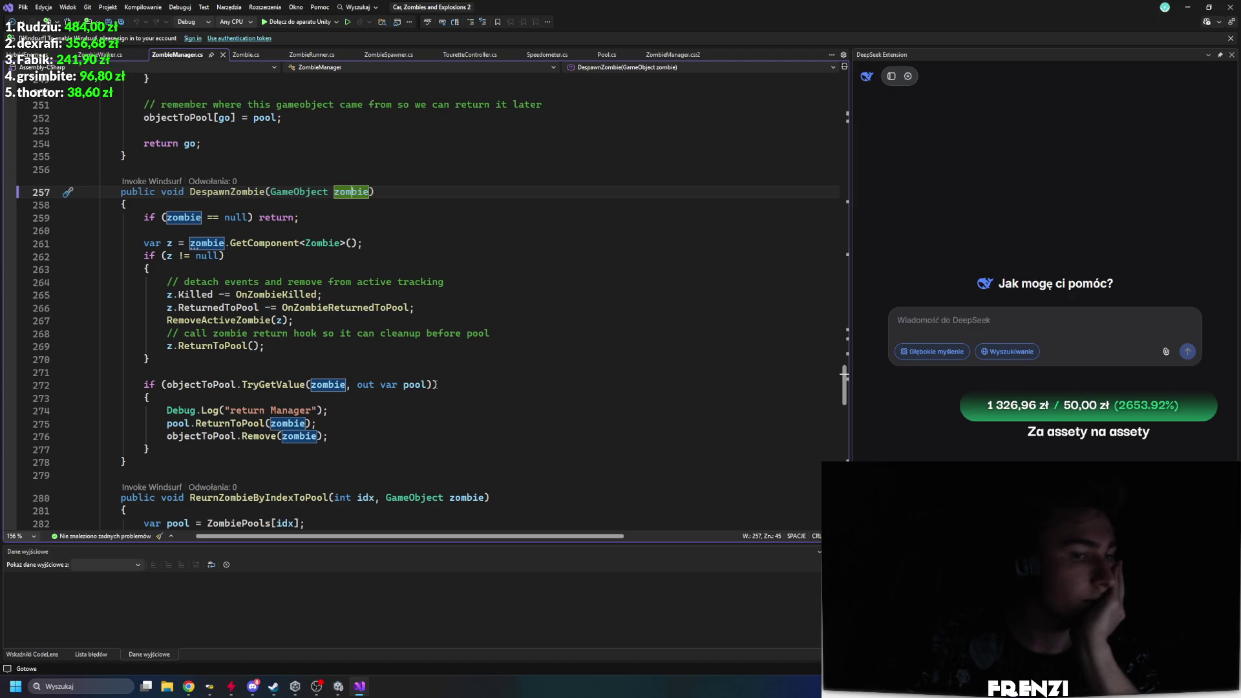
left_click(218, 424)
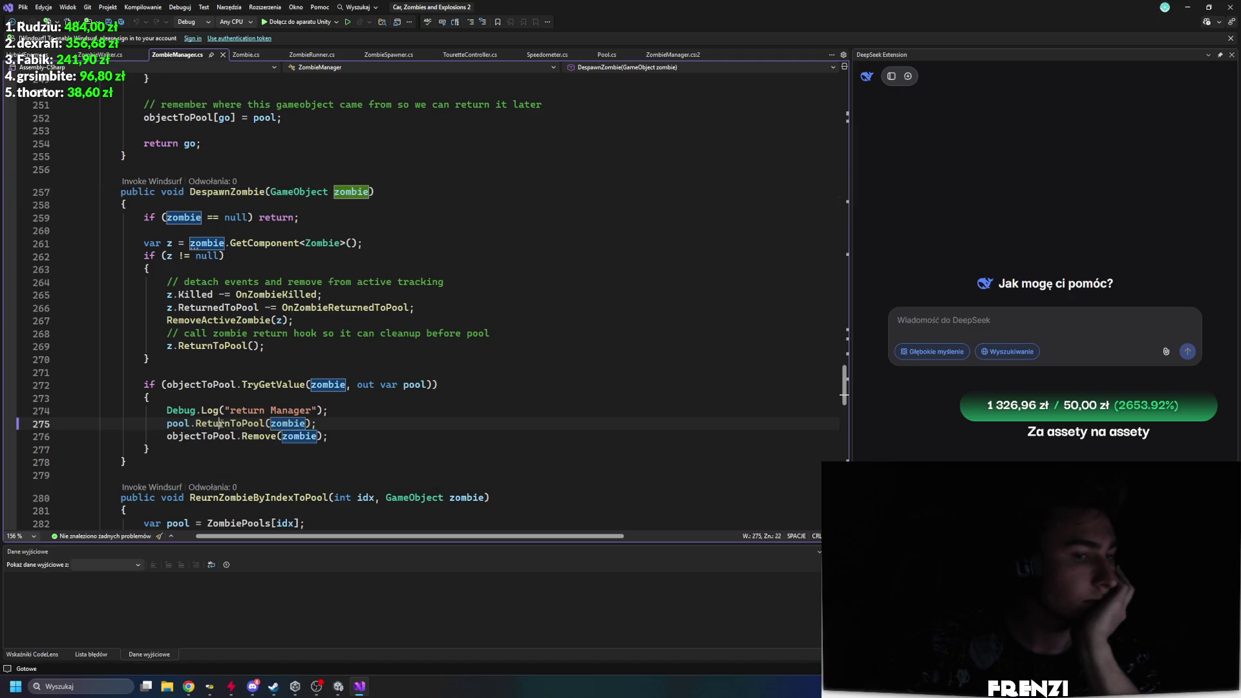
left_click(202, 346)
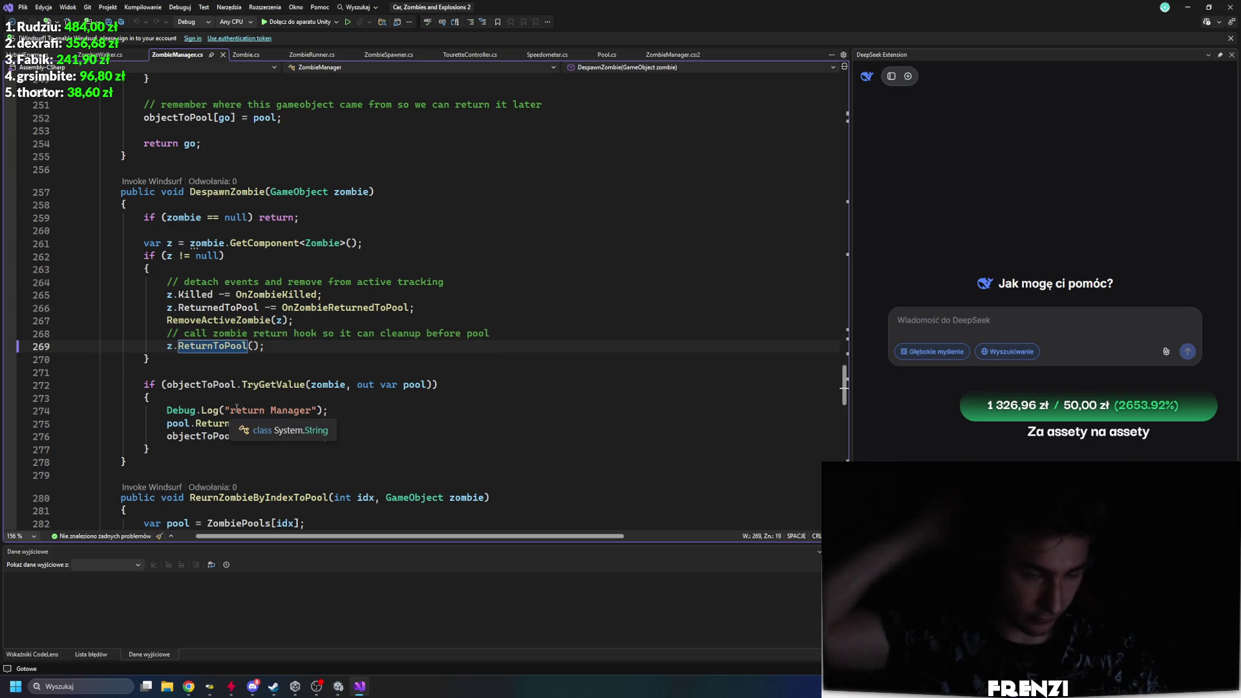
mouse_move(150, 450)
left_mouse_down()
mouse_move(91, 421)
mouse_move(69, 237)
left_mouse_up()
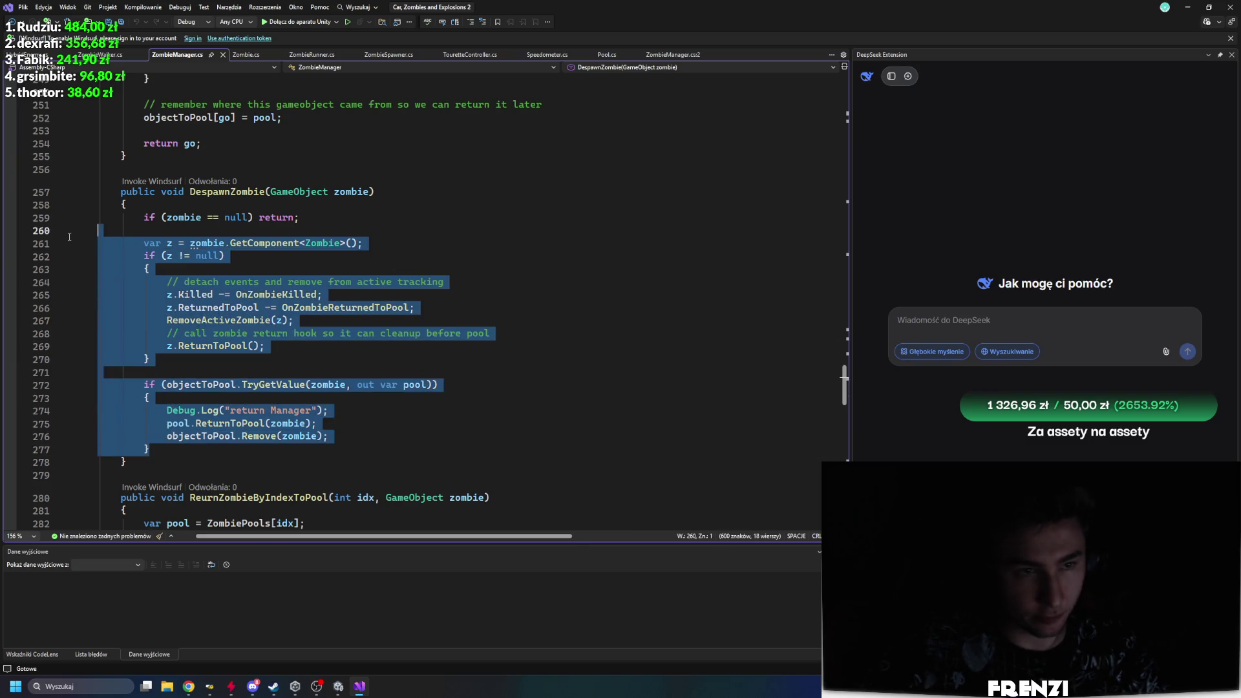
left_click(194, 373)
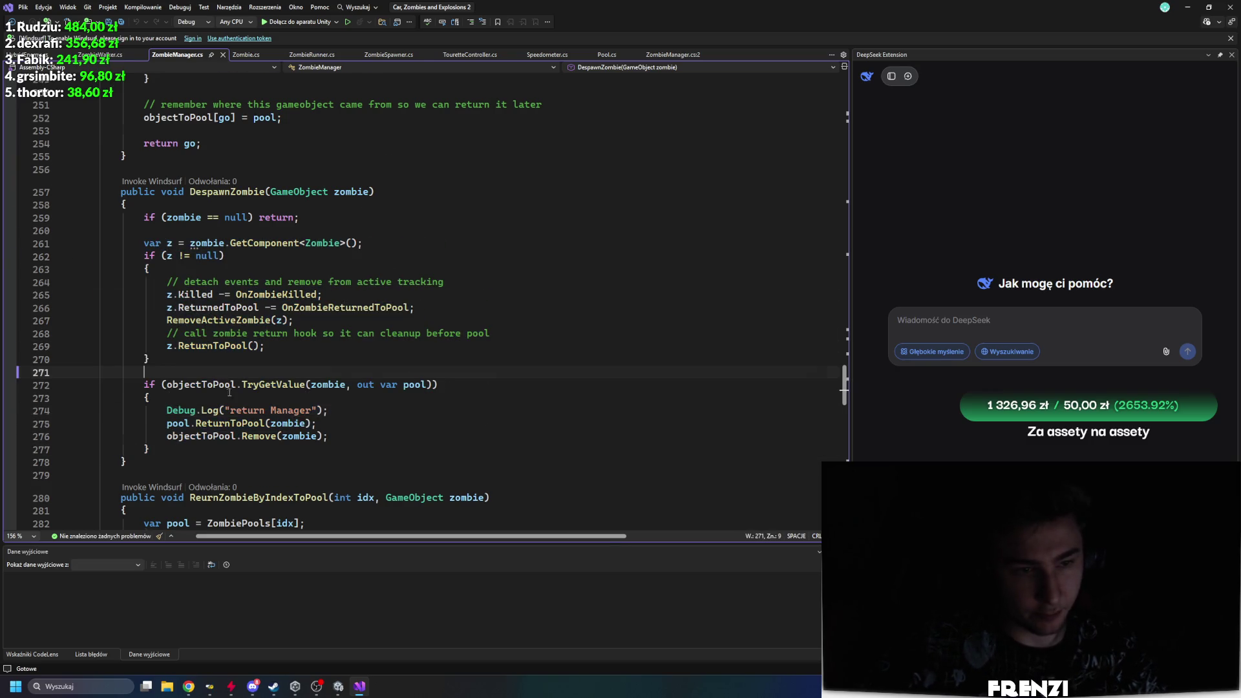
scroll(228, 419, "down", 4)
scroll(228, 419, "up", 4)
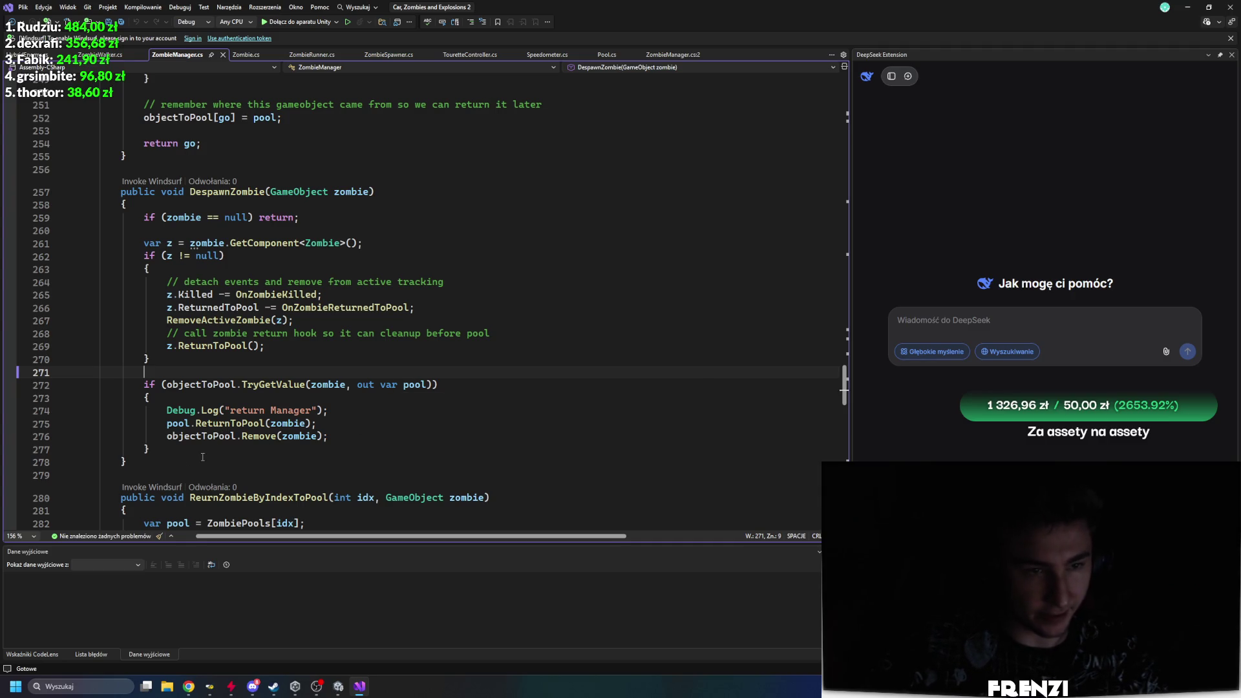
Step: Delete the objectToPool TryGetValue block from DespawnZombie and save ZombieManager.cs
left_click_drag(184, 453, 100, 385)
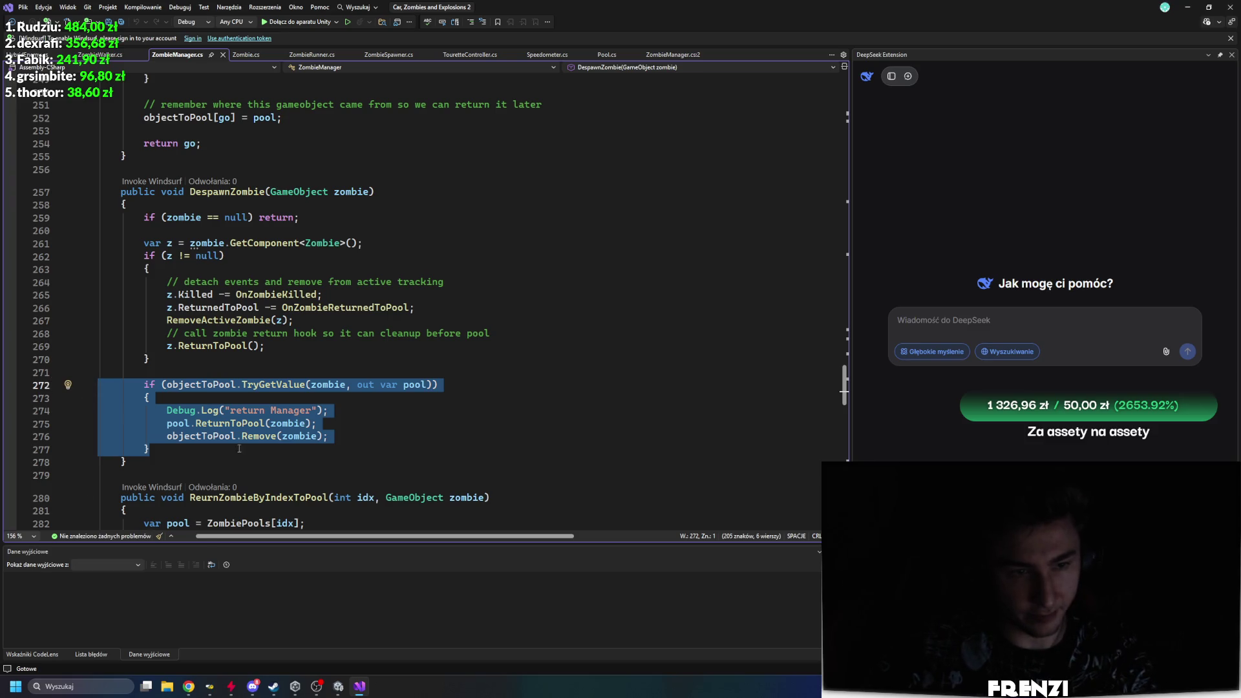
key("Delete")
key("ctrl+s")
Step: Move the two pool lines from ReurnZombieByIndexToPool to just after z.ReturnToPool() and save
scroll(310, 451, "down", 4)
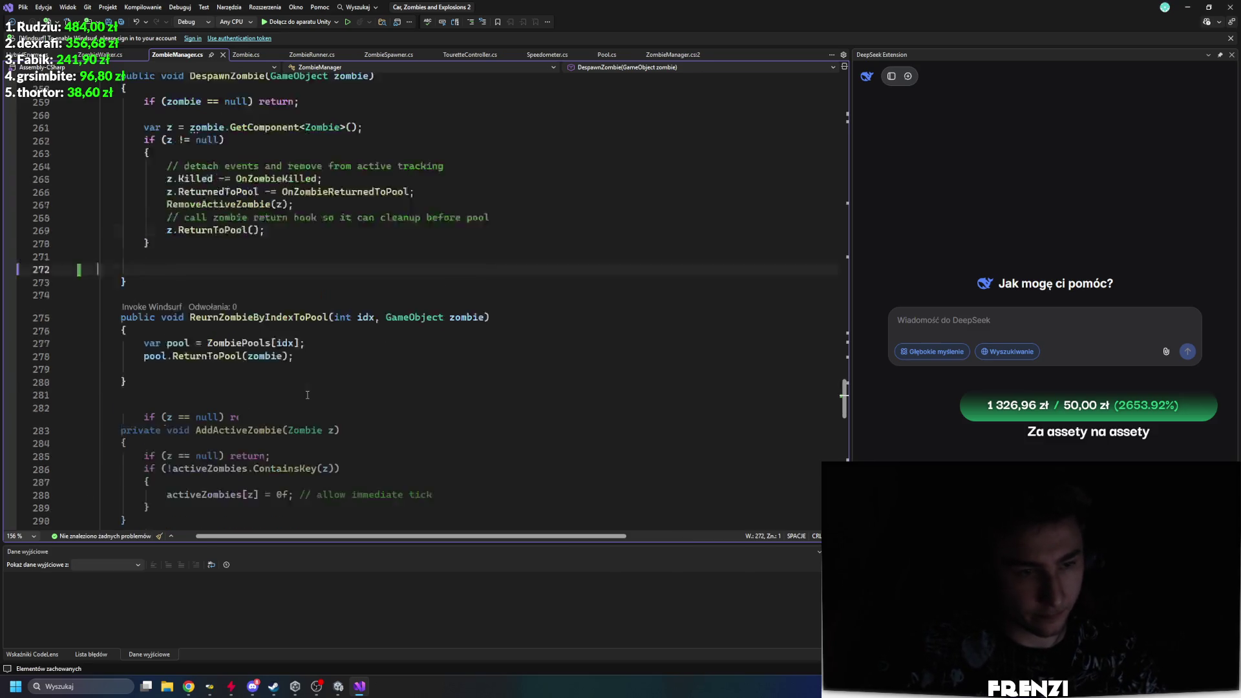
left_click_drag(126, 343, 98, 278)
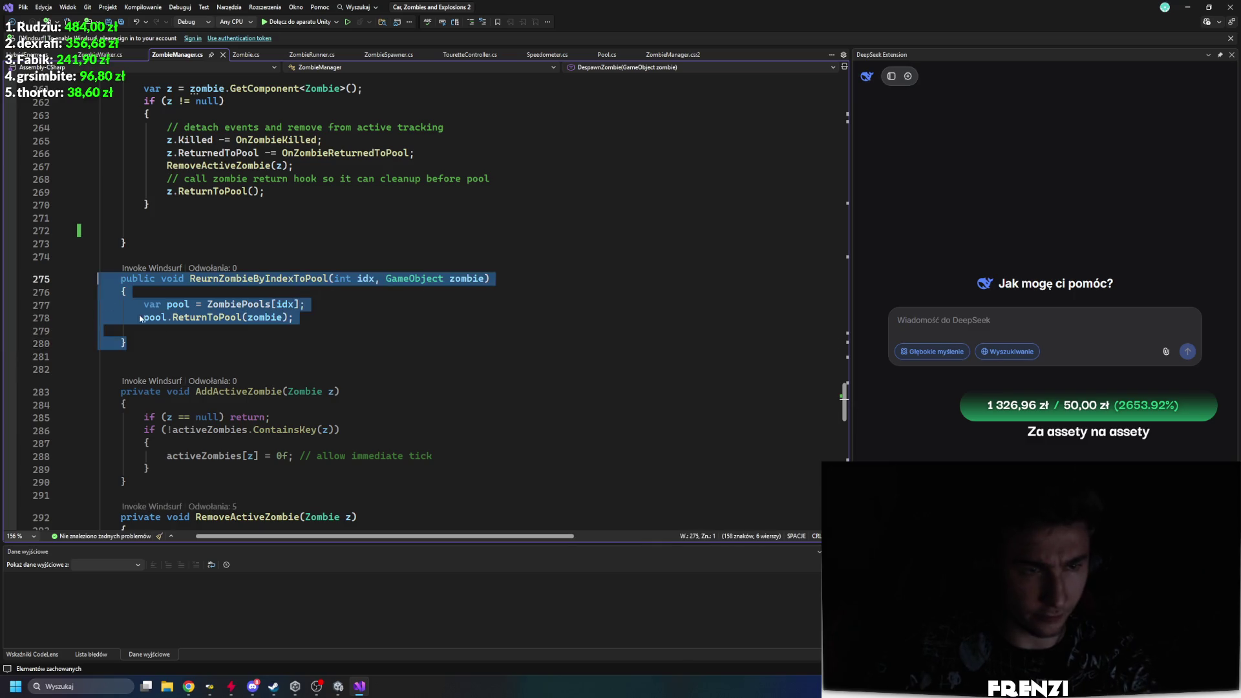
scroll(247, 402, "up", 4)
left_click(364, 433)
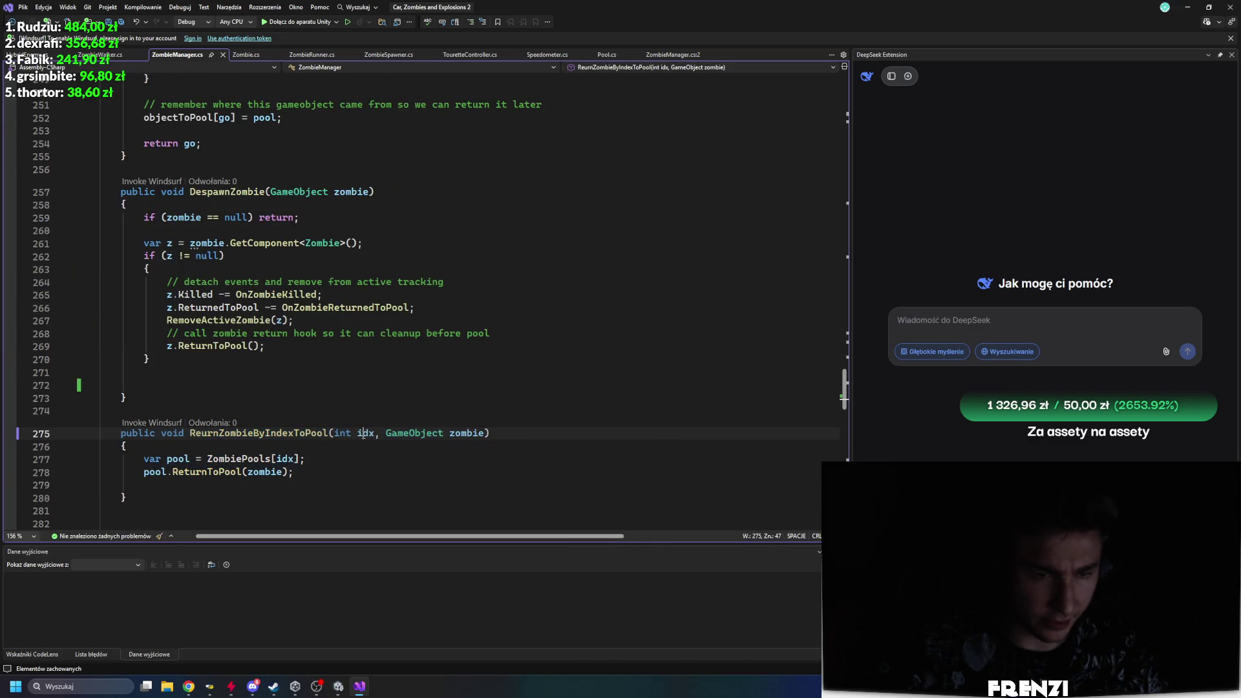
left_click(259, 368)
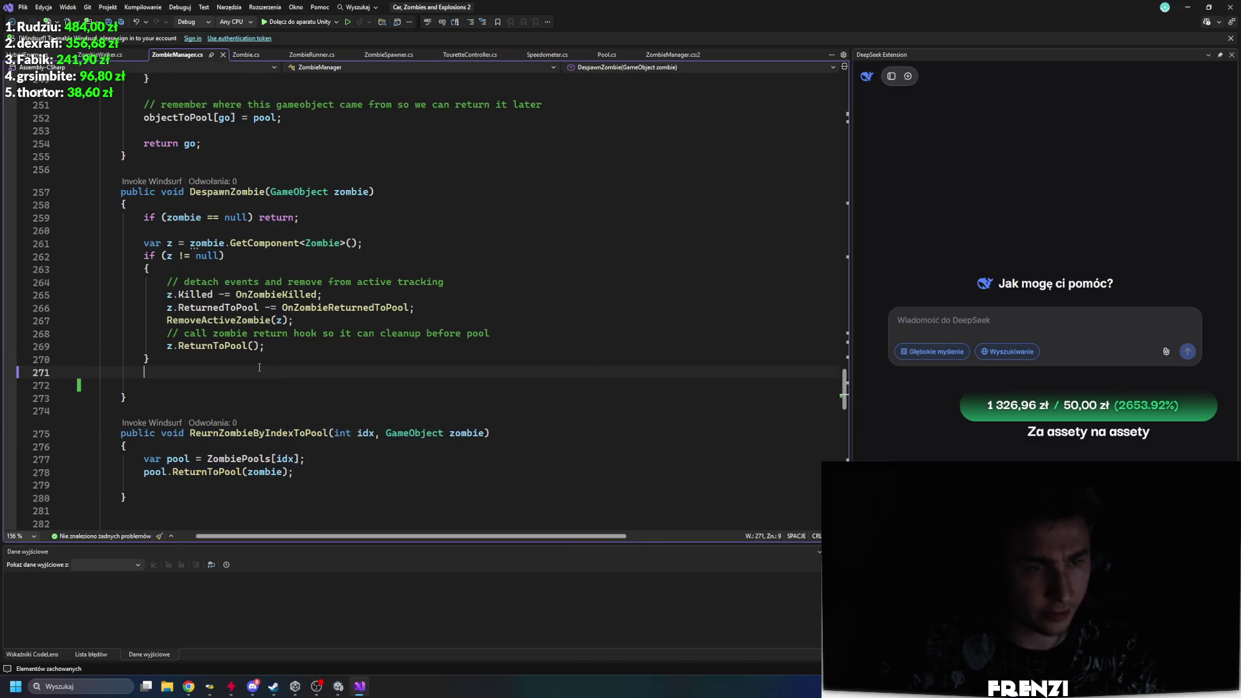
left_click(295, 344)
left_click_drag(304, 474, 143, 458)
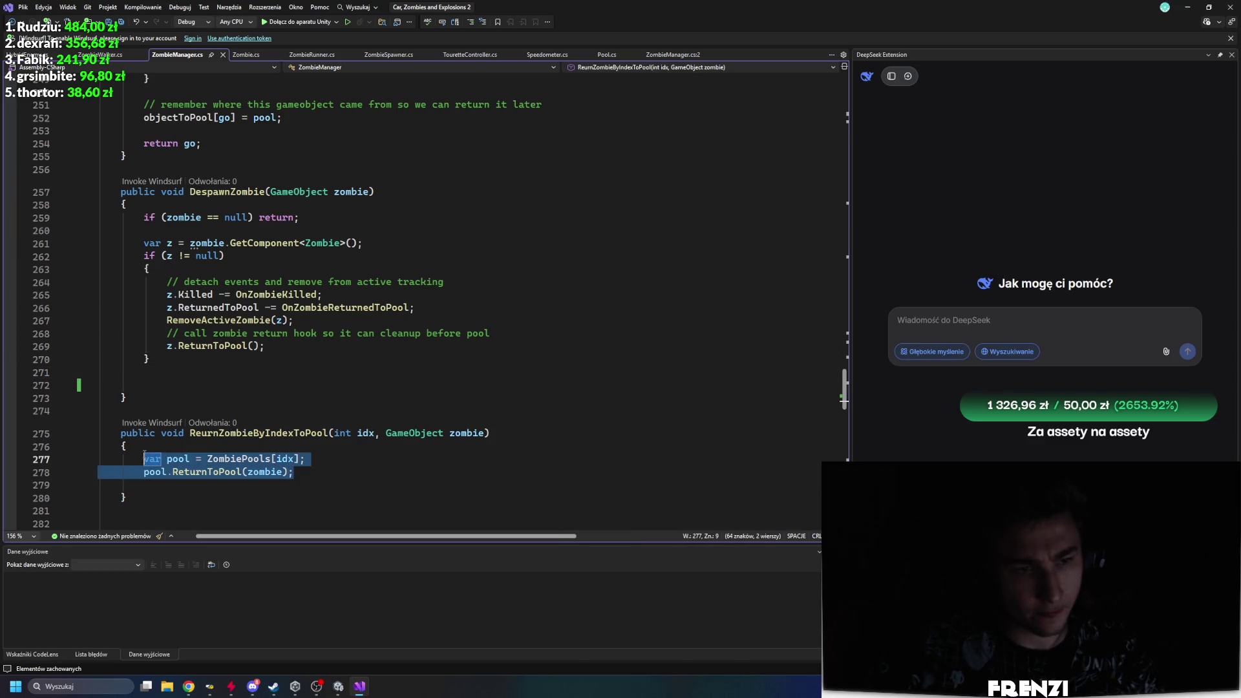
key("Delete")
left_click(299, 344)
key("Return")
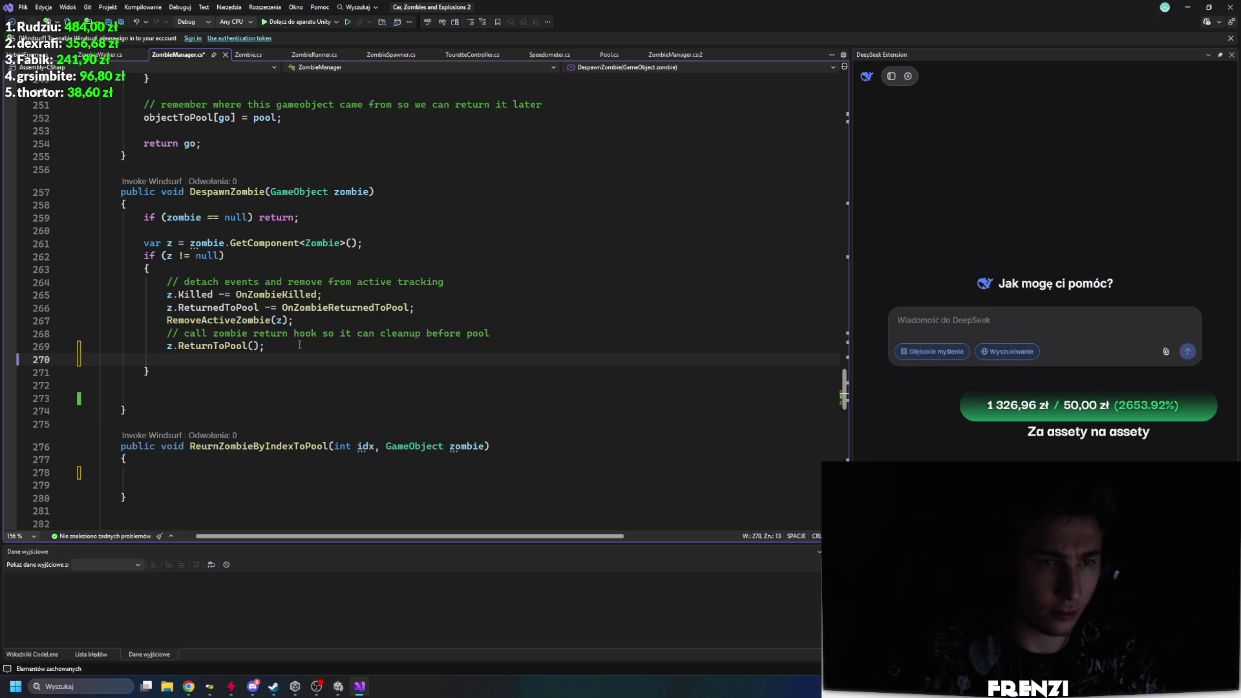
key("ctrl+v")
key("ctrl+s")
Step: Change the ZombiePools[idx] lookup to use z.id instead of idx
double_click(316, 371)
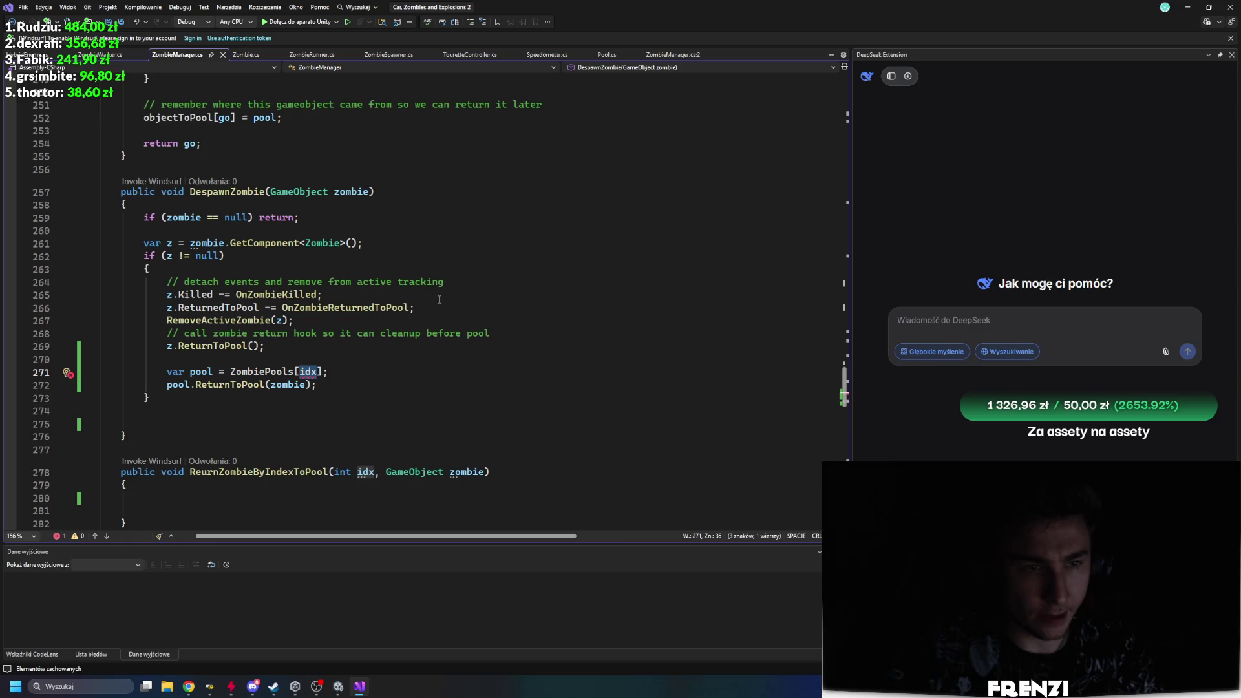
type("z.id")
key("BackSpace")
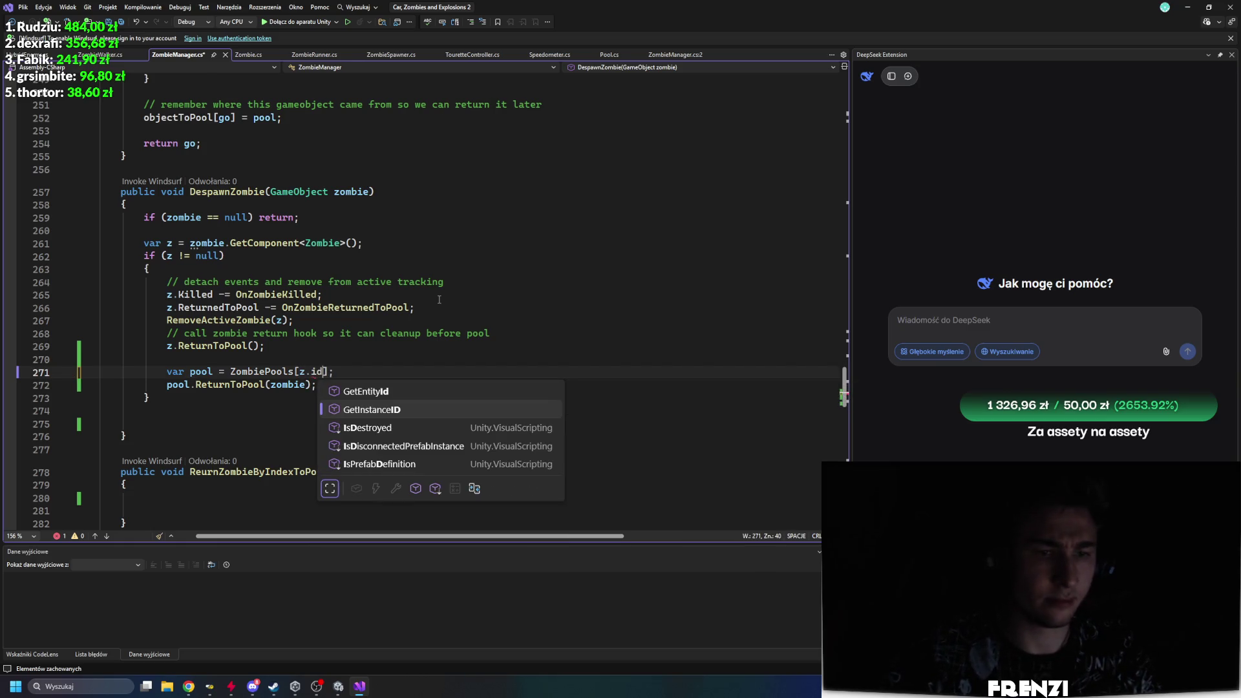
key("BackSpace")
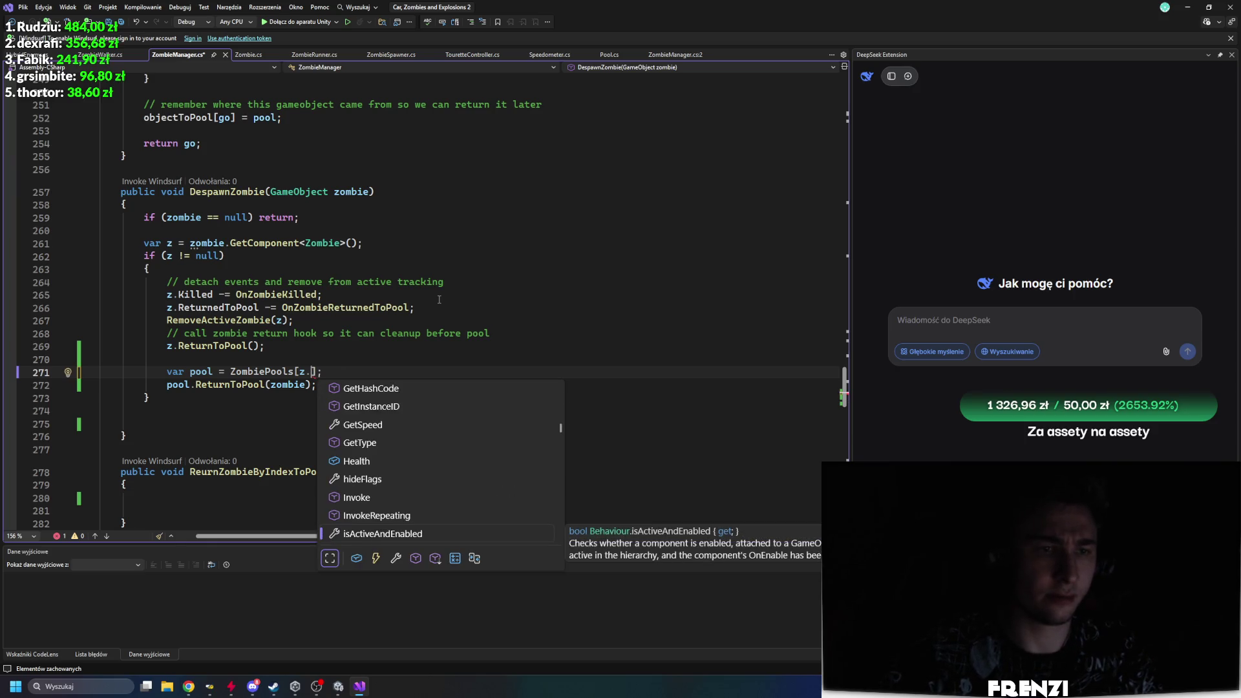
type("id")
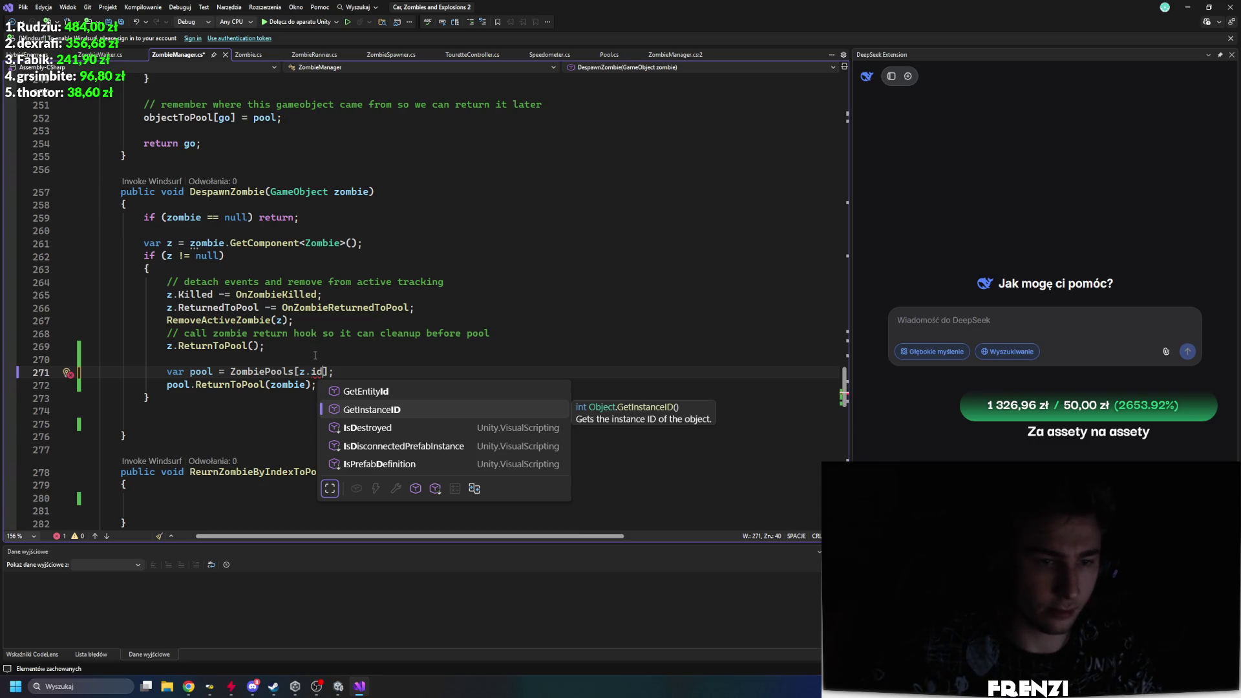
left_click(248, 54)
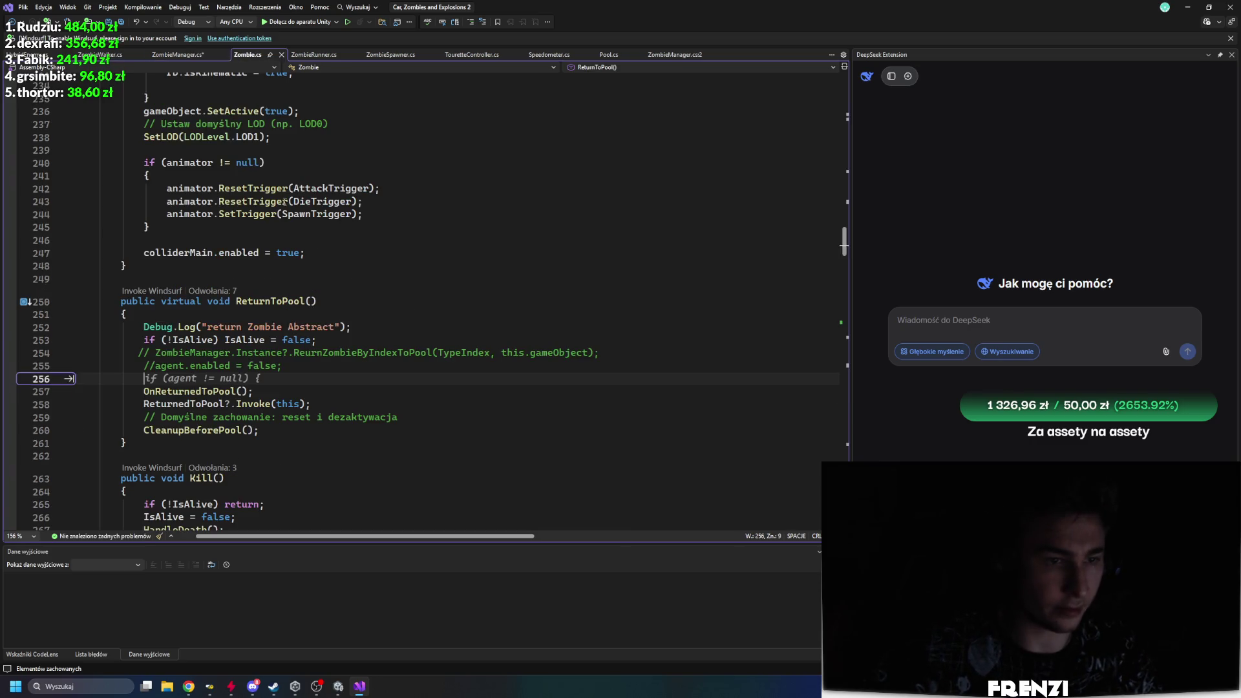
Step: Search Zombie.cs for 'index' to find the zombie's type index field
left_click(289, 277)
scroll(291, 304, "up", 20)
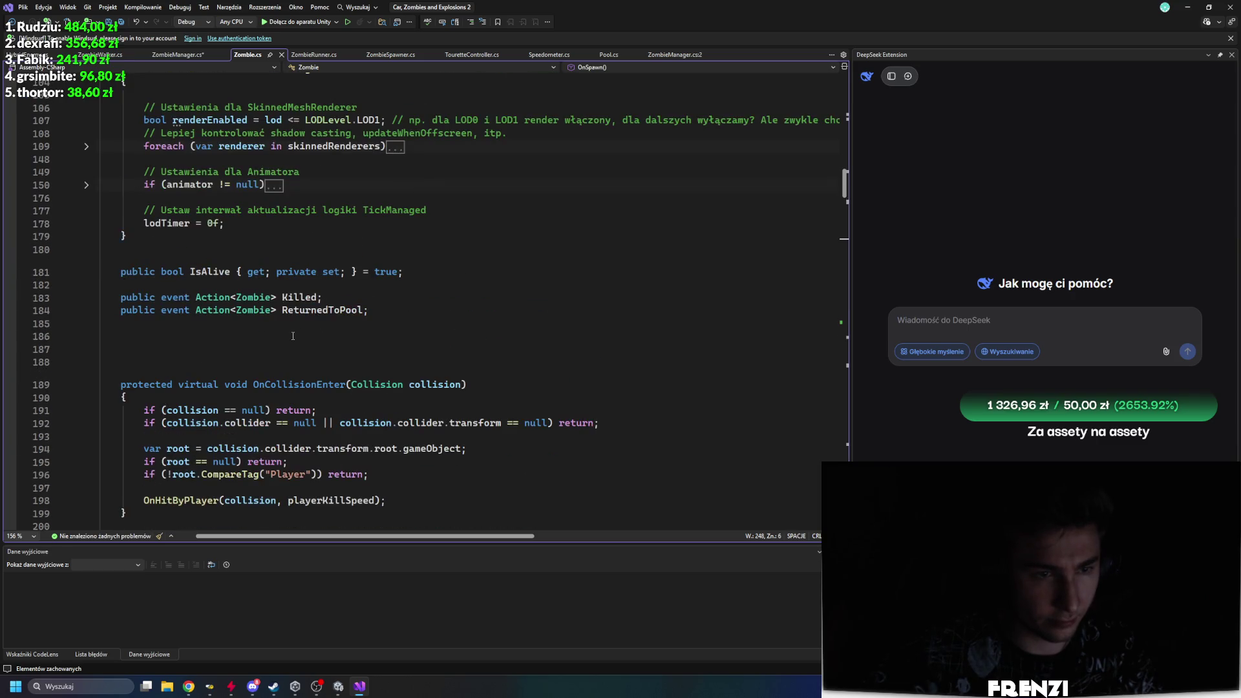
scroll(293, 336, "up", 20)
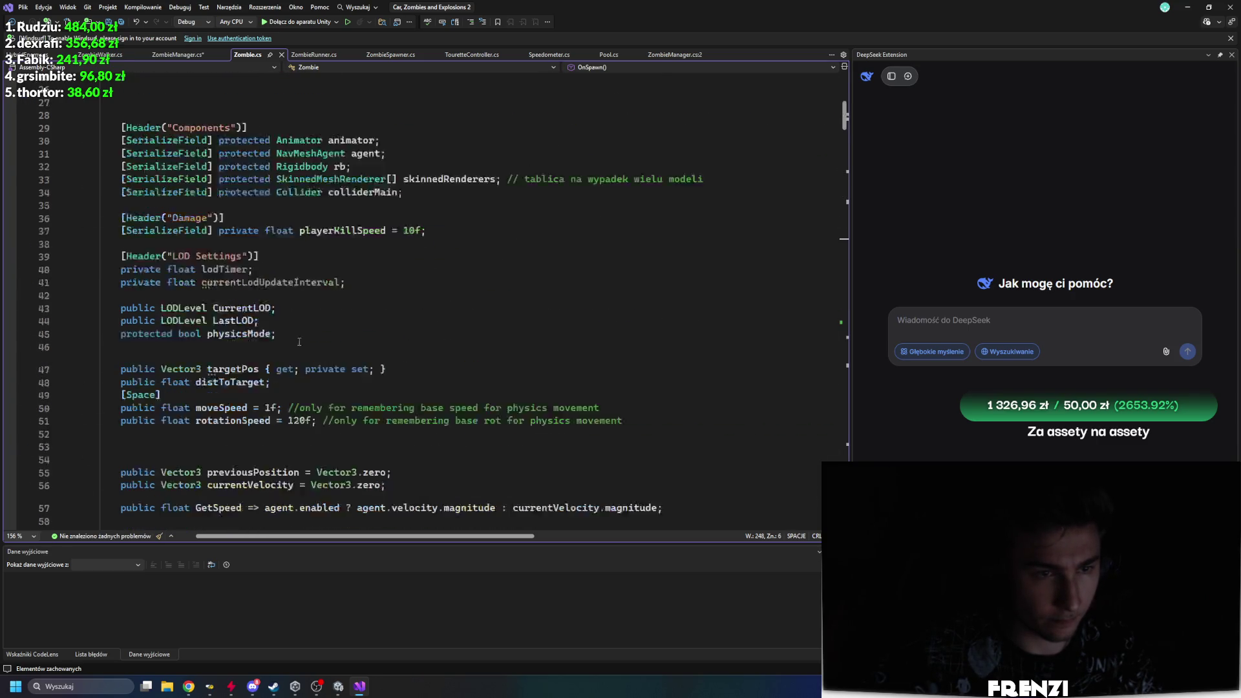
scroll(299, 341, "up", 5)
key("ctrl+f")
type("idx")
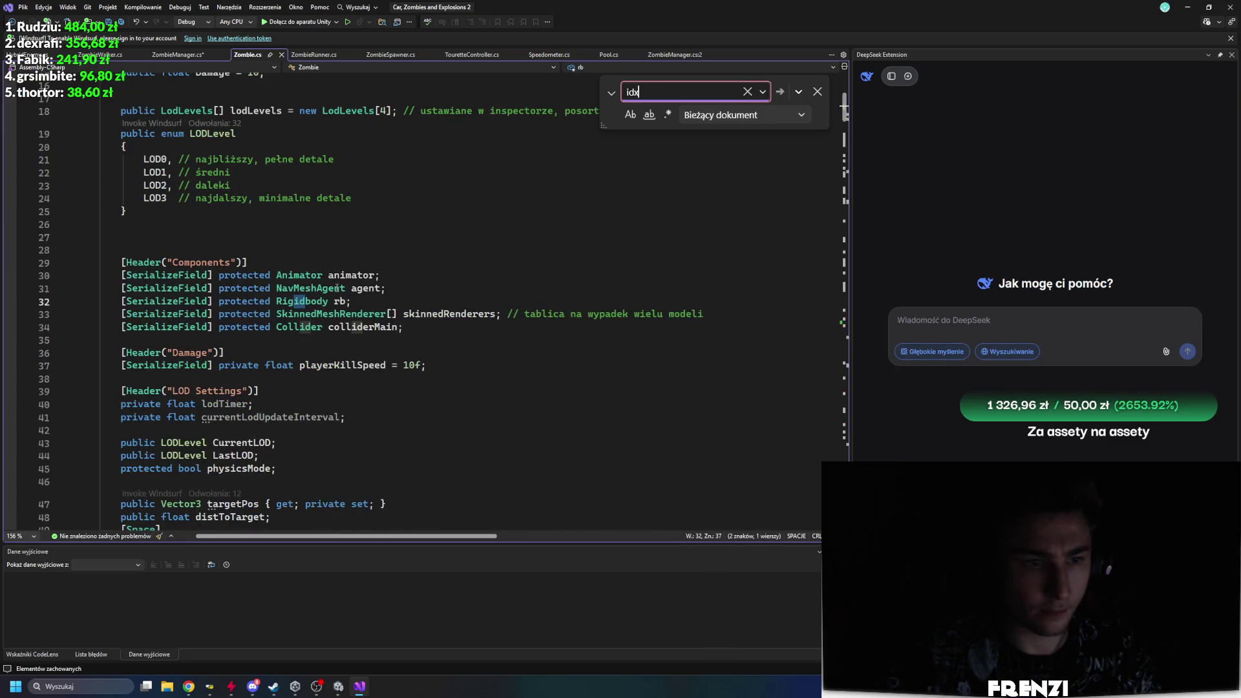
key("BackSpace")
key("BackSpace")
type("nd")
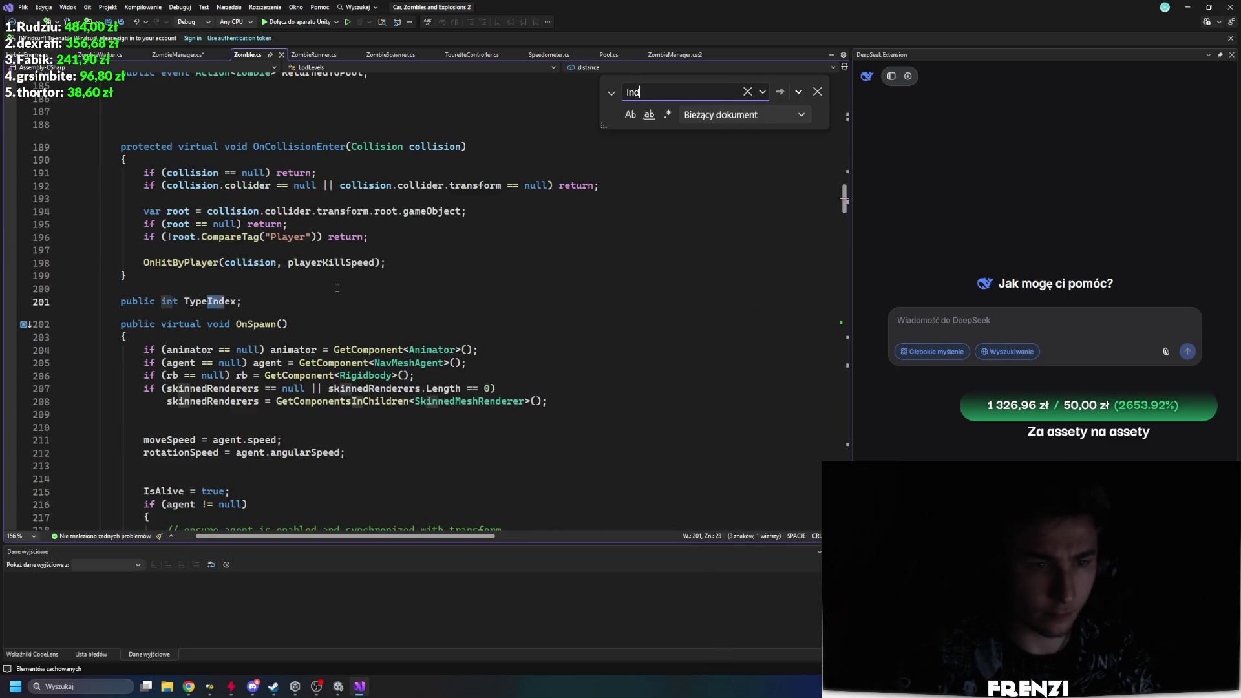
type("ex")
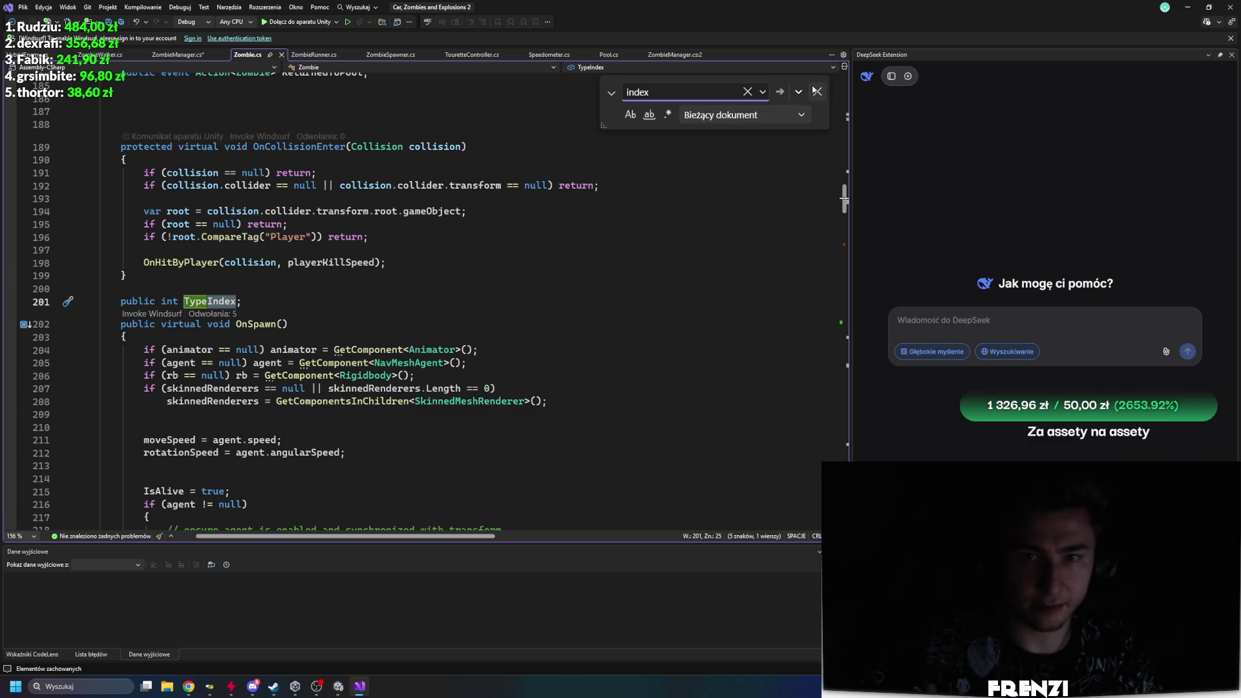
left_click(815, 90)
Step: Index ZombiePools by the zombie's TypeIndex on line 271 using the IntelliSense completion
key("ctrl+Tab")
type("t")
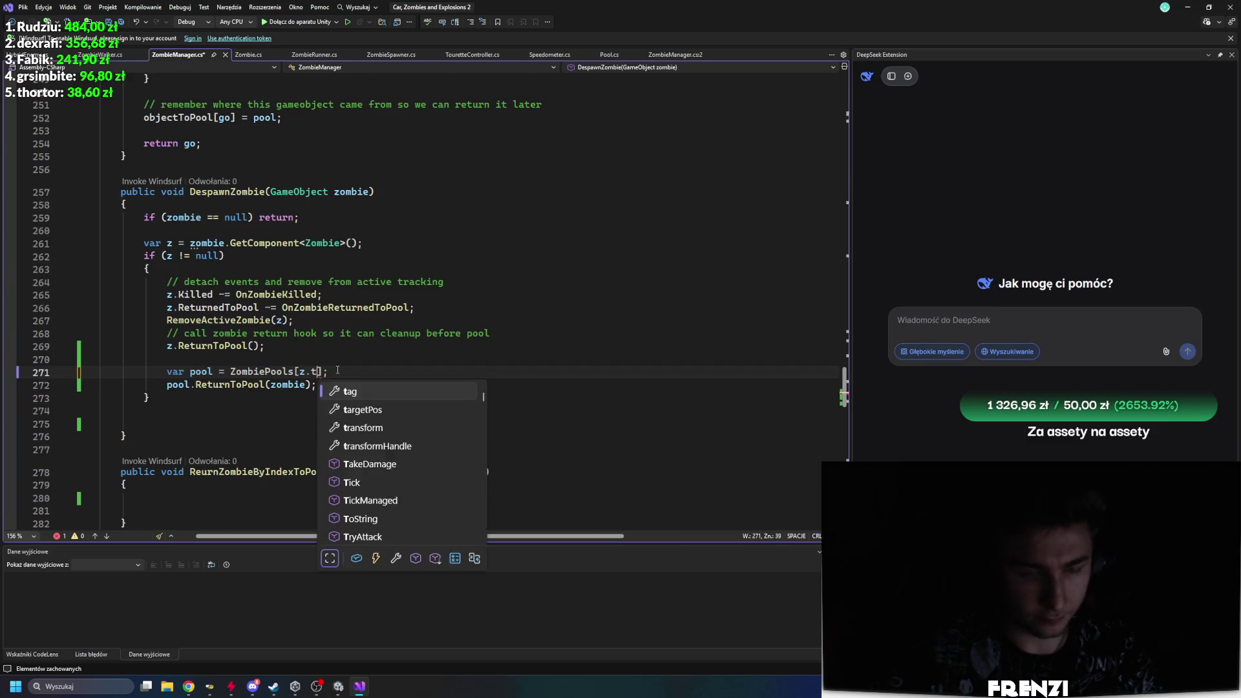
type("ypeIndex")
key("Down")
key("Down")
key("Up")
key("Up")
key("Up")
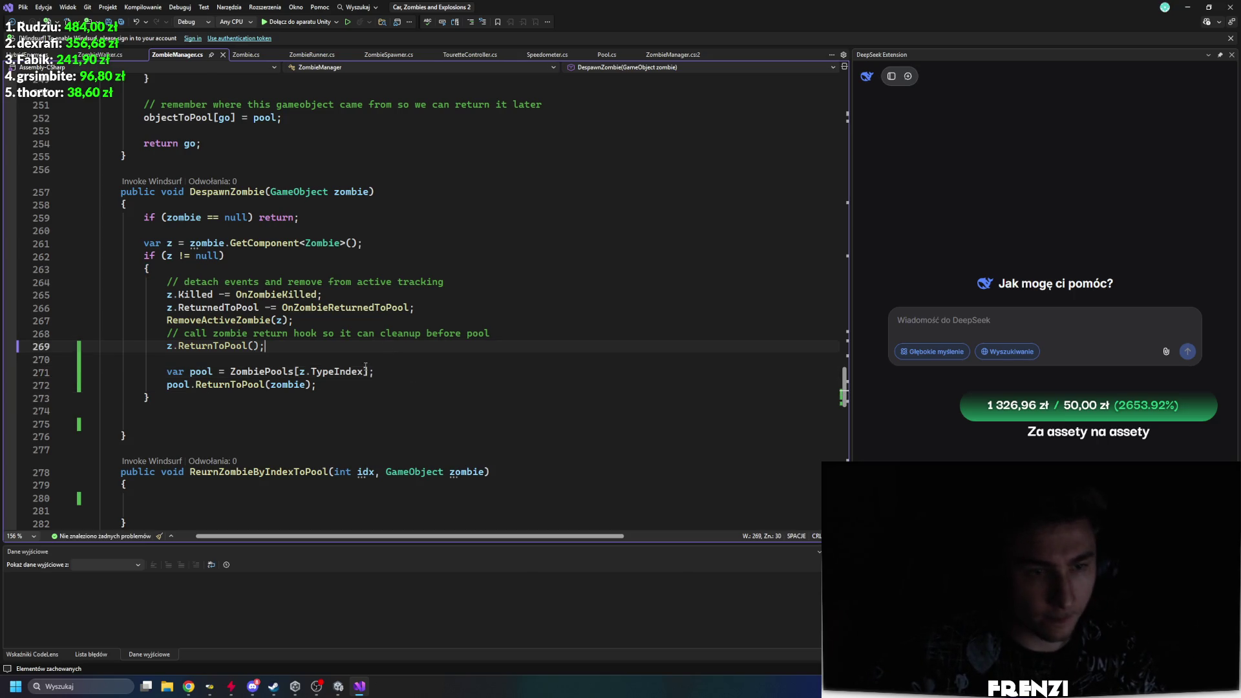
left_click(243, 385)
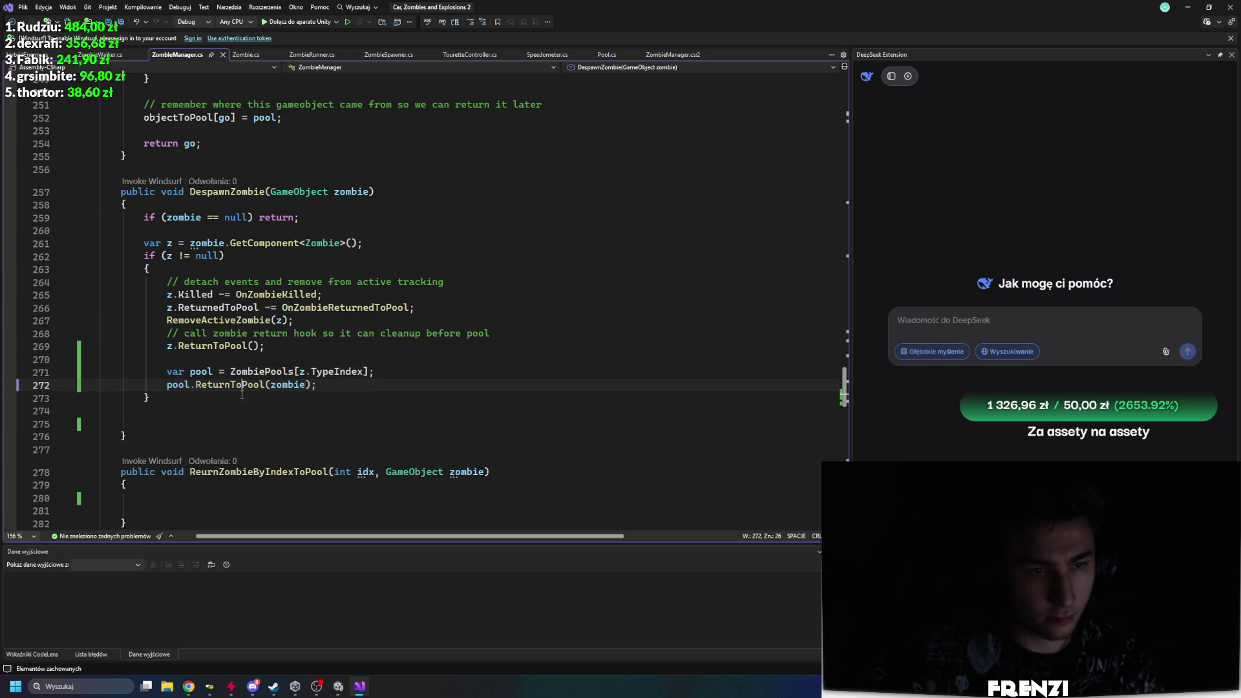
left_click(208, 427)
Step: Delete the empty ReurnZombieByIndexToPool method and save ZombieManager.cs
scroll(209, 347, "down", 6)
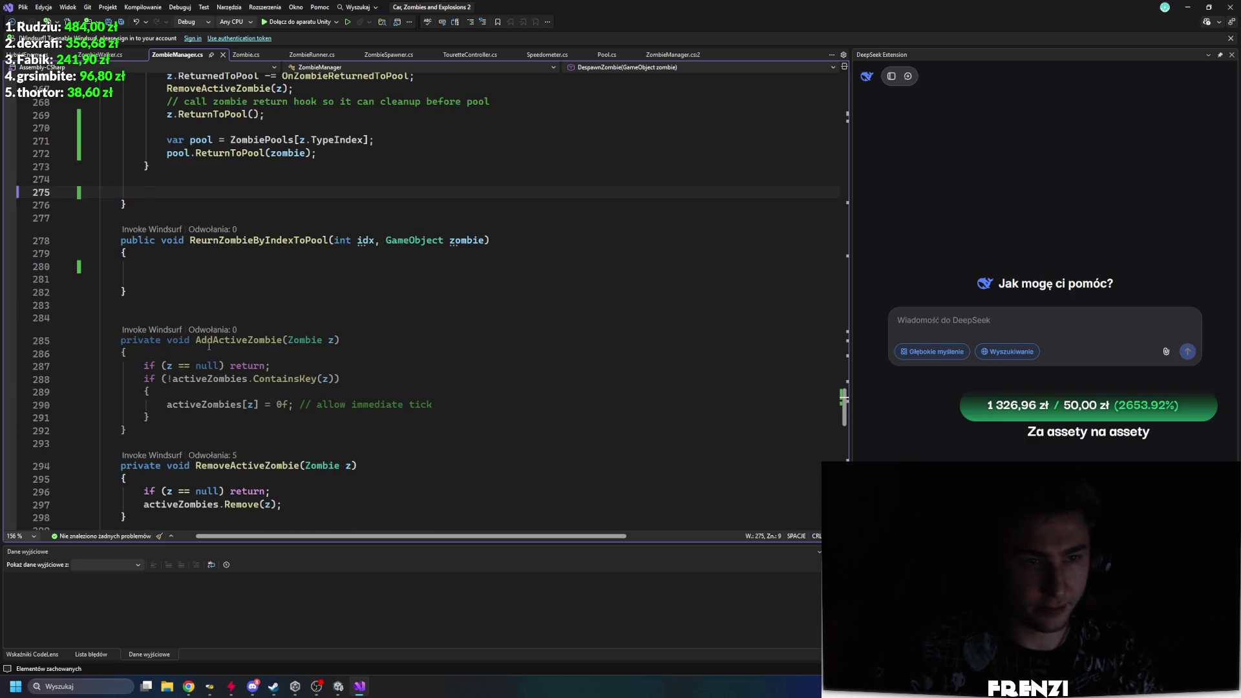
left_click_drag(202, 311, 100, 220)
key("Delete")
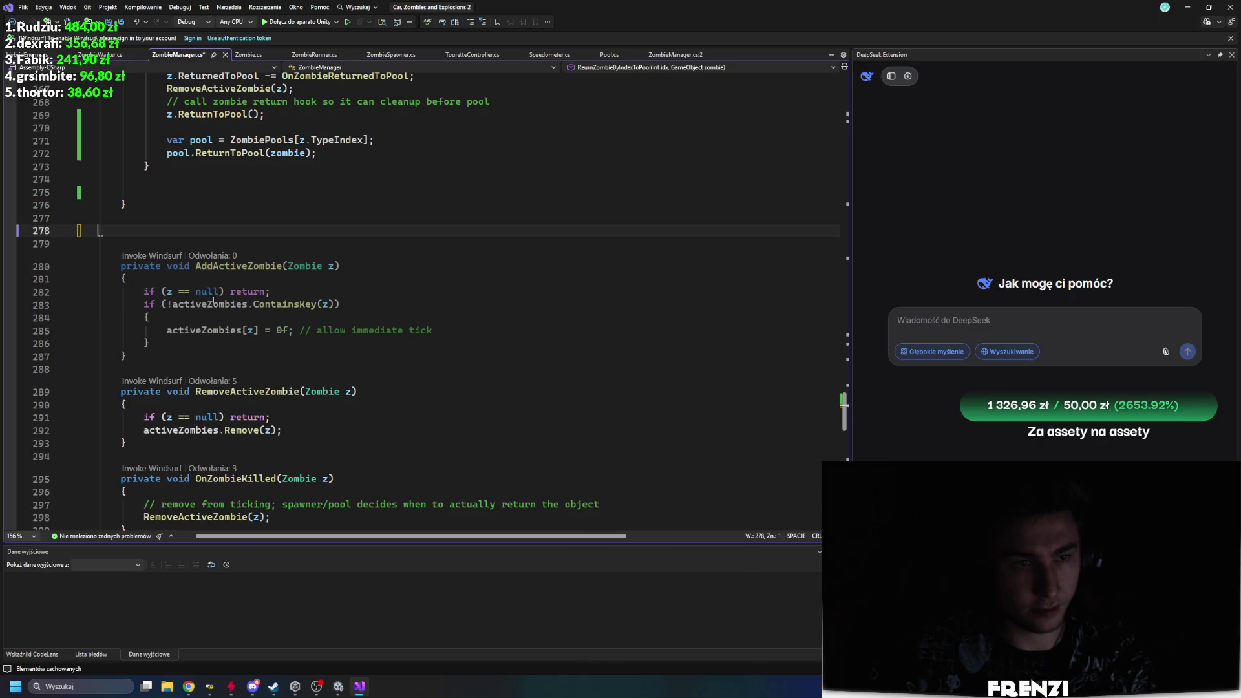
scroll(218, 316, "up", 2)
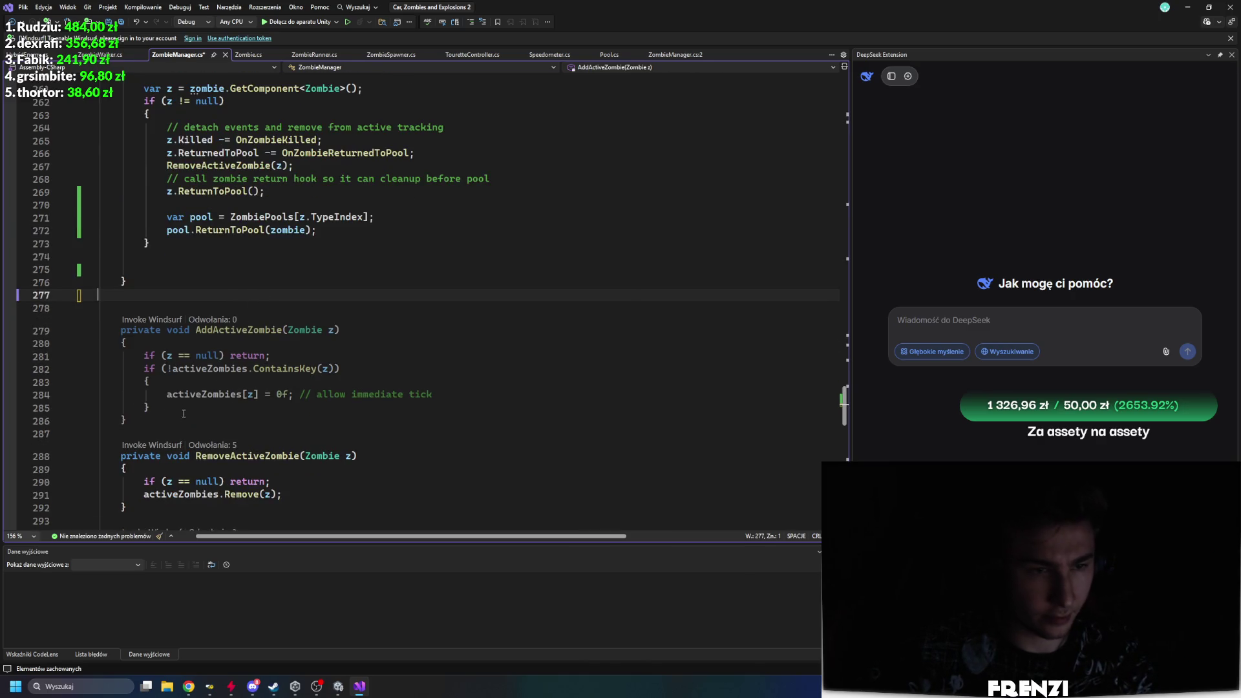
left_click(232, 330)
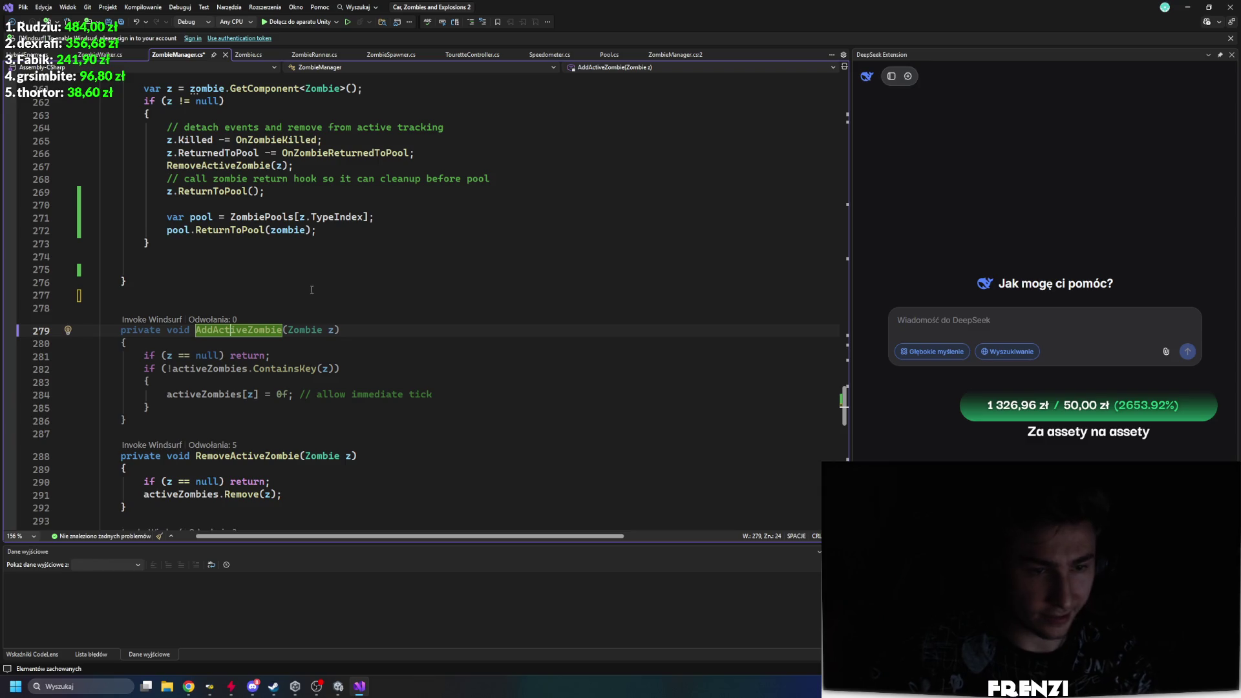
key("ctrl+s")
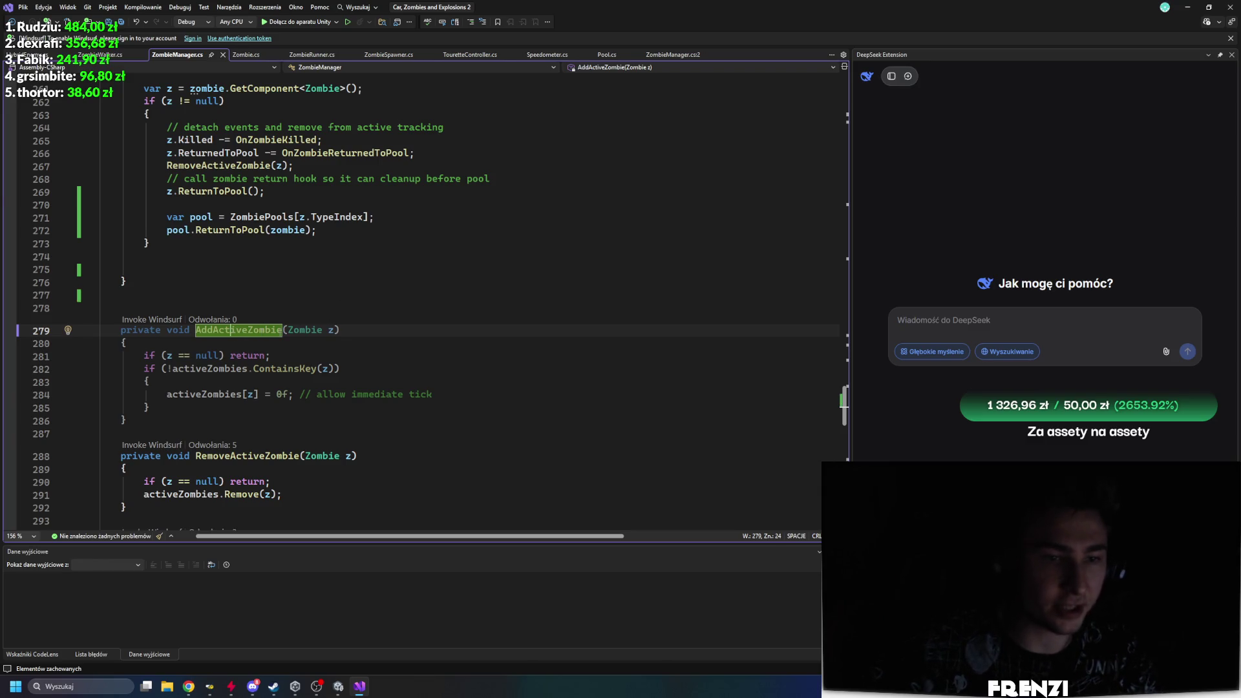
Step: Add an AddActiveZombie(z); call on line 246 in SpawnZombie and save
key("ctrl+r")
key("ctrl+r")
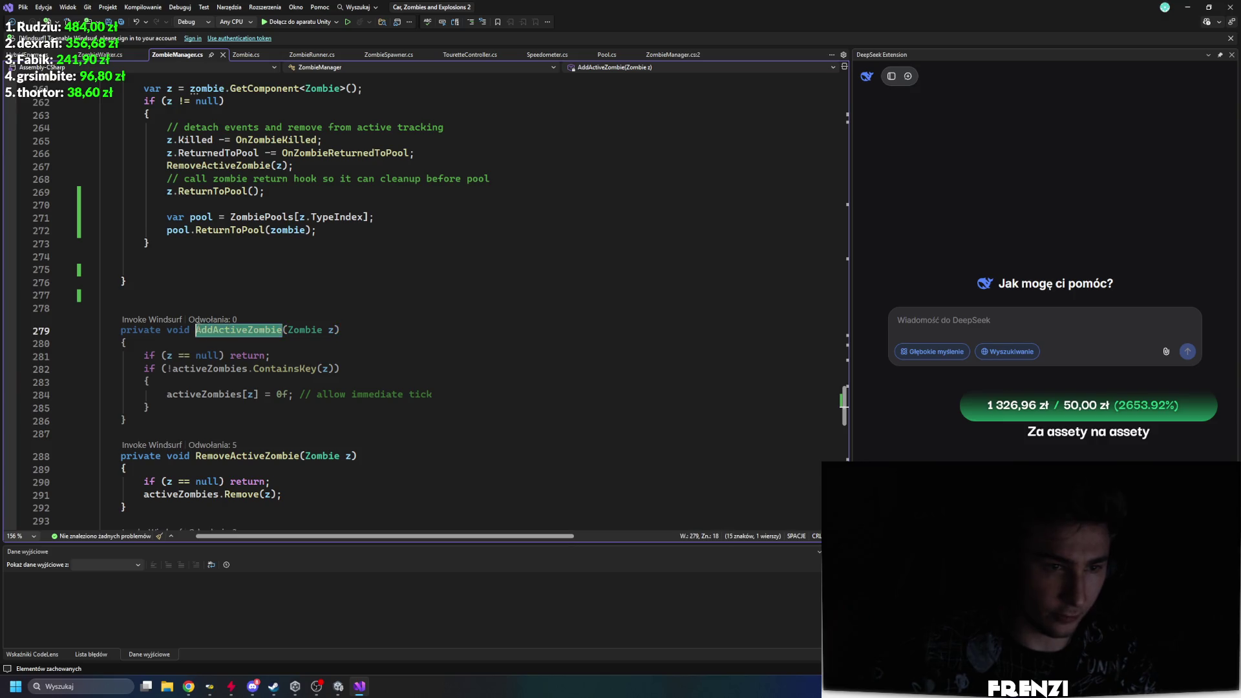
left_click(264, 292)
scroll(264, 291, "up", 20)
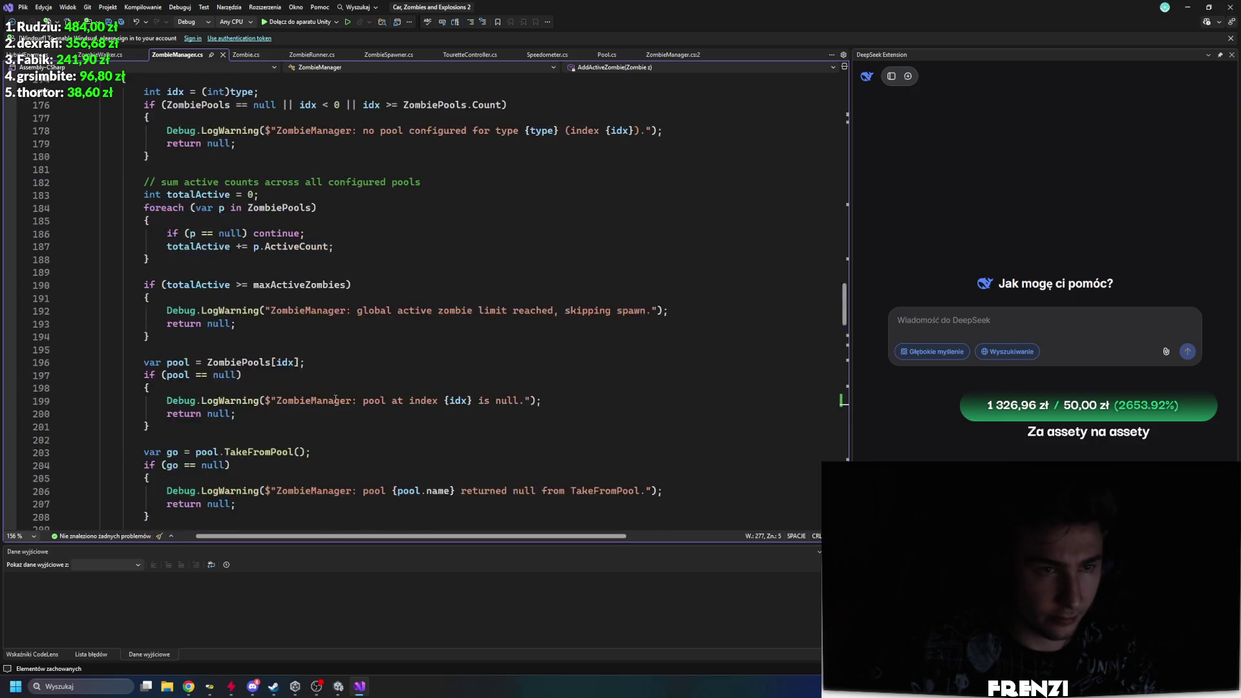
scroll(334, 398, "down", 20)
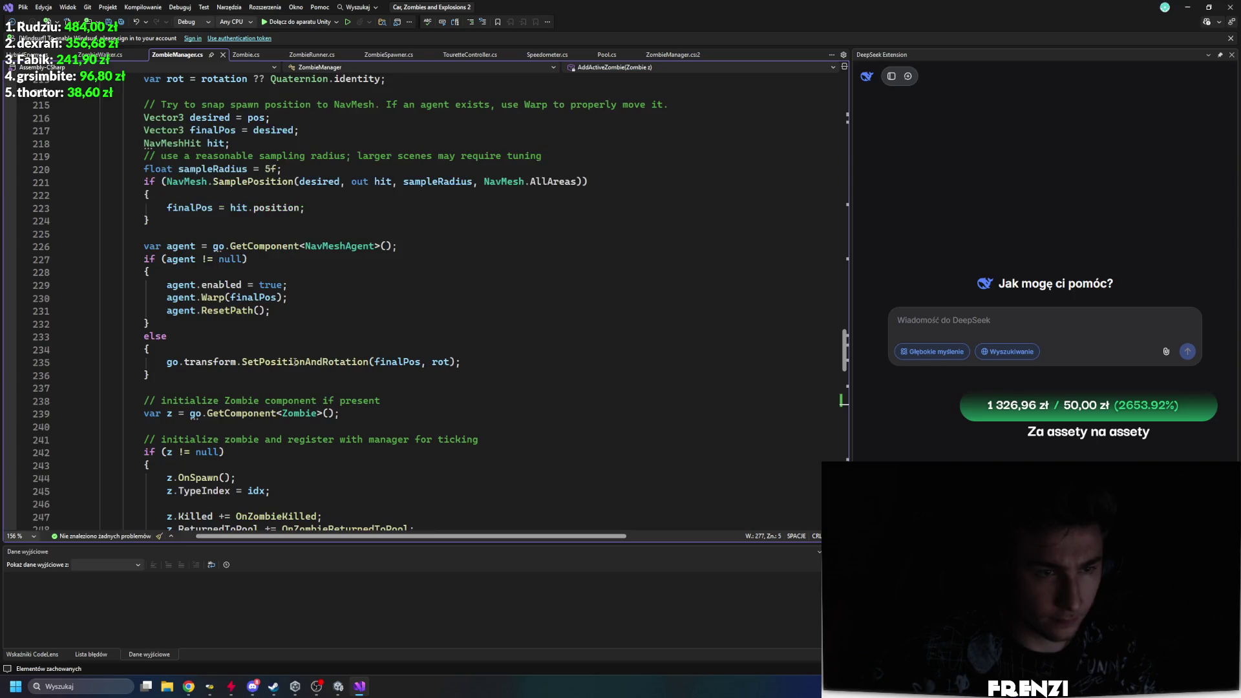
left_click(388, 426)
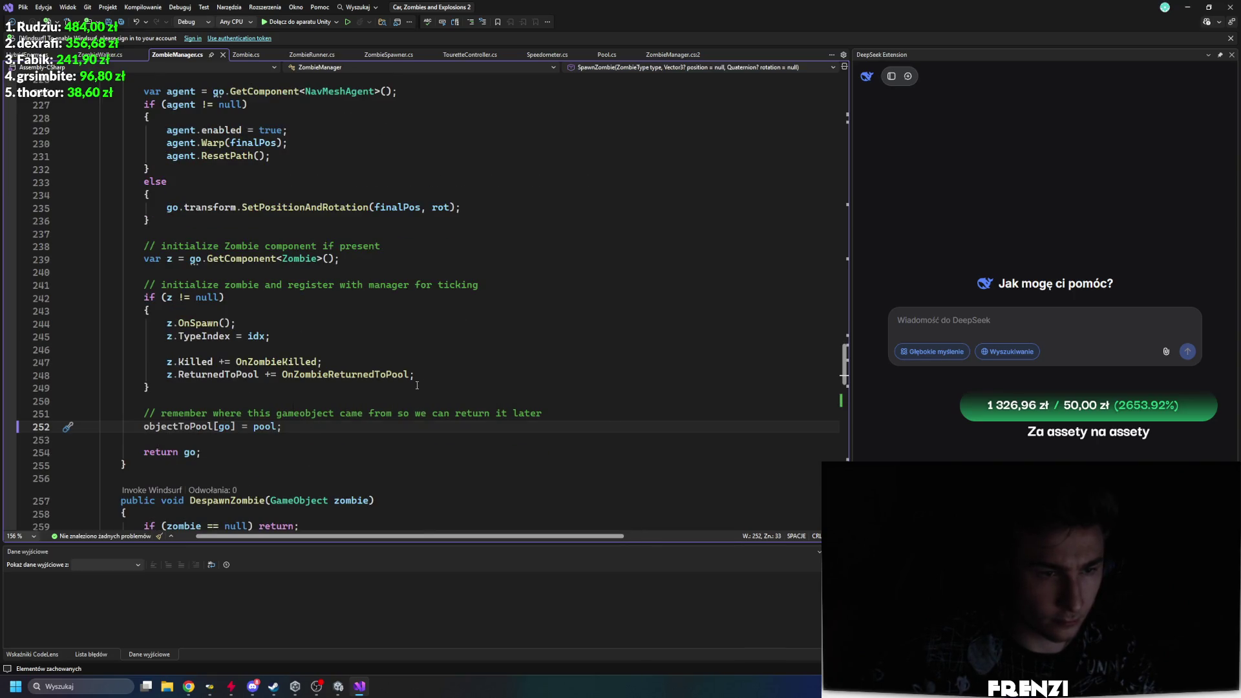
scroll(309, 390, "up", 1)
left_click(493, 412)
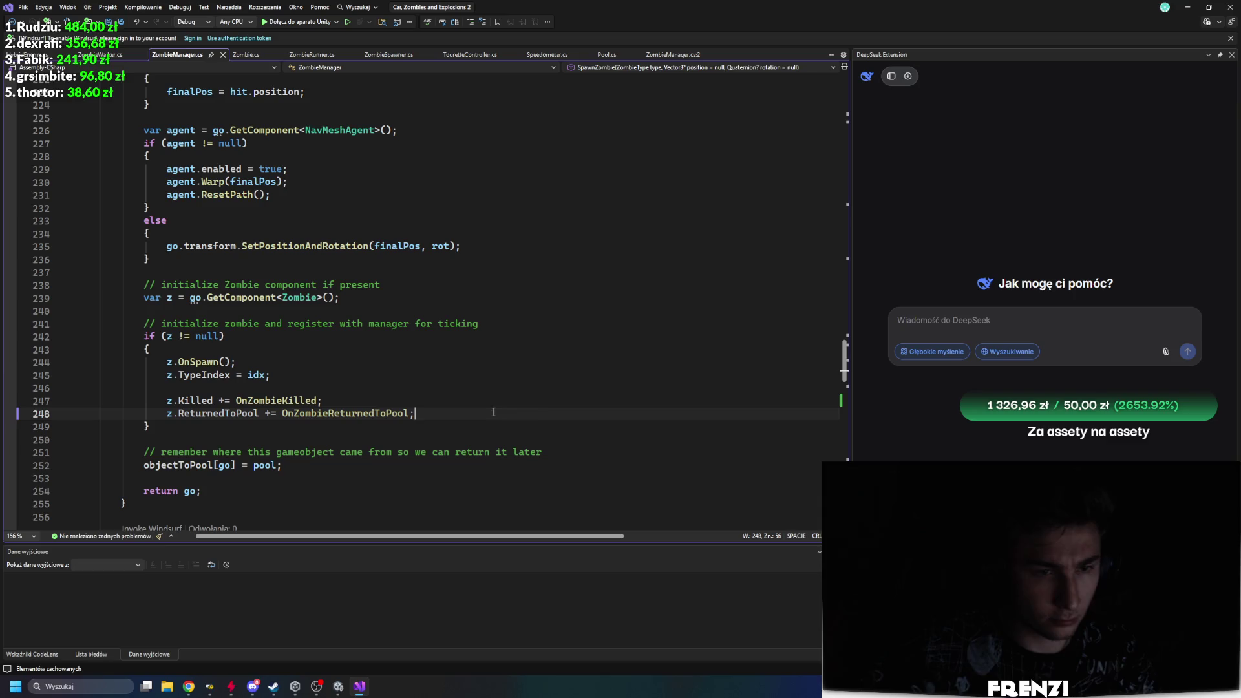
left_click(504, 387)
type("AddActiveZombie")
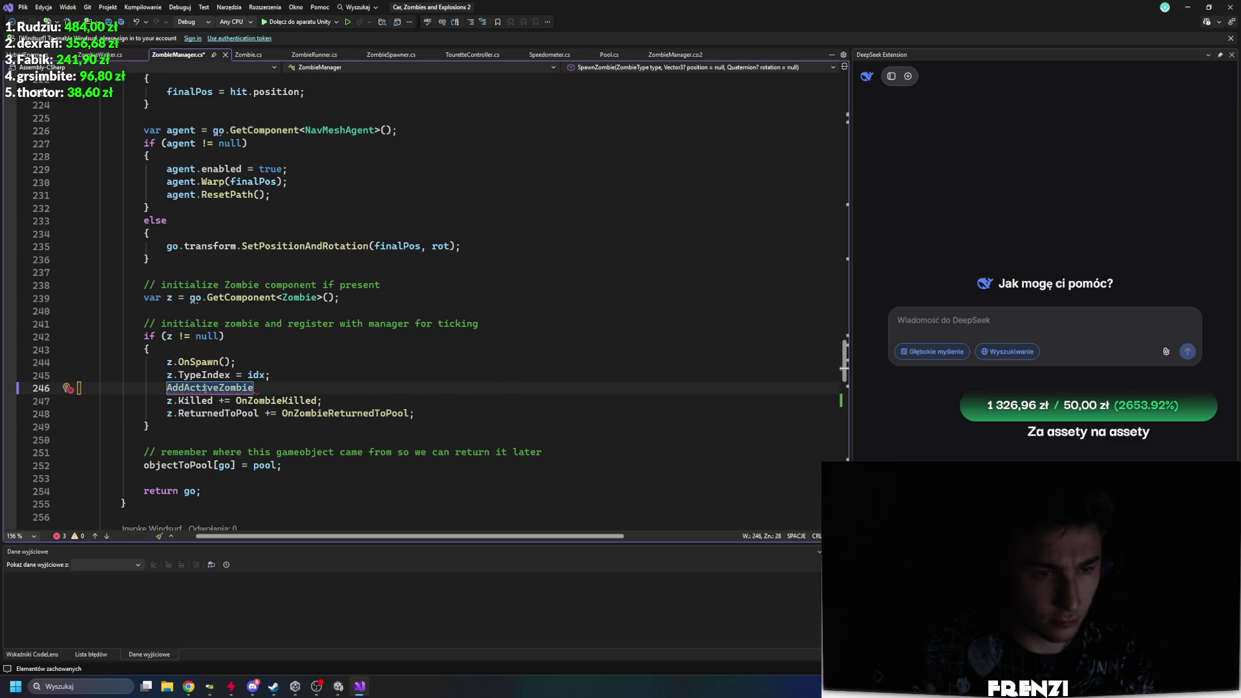
type("(")
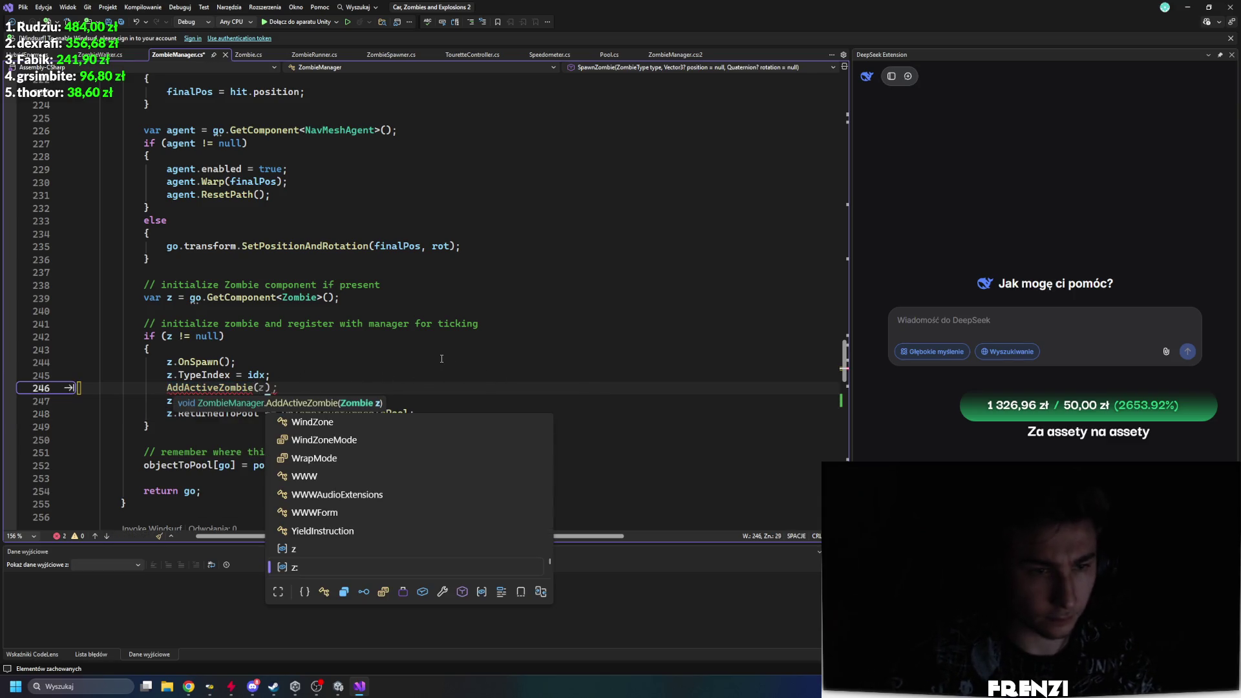
type("z);")
left_click(442, 358)
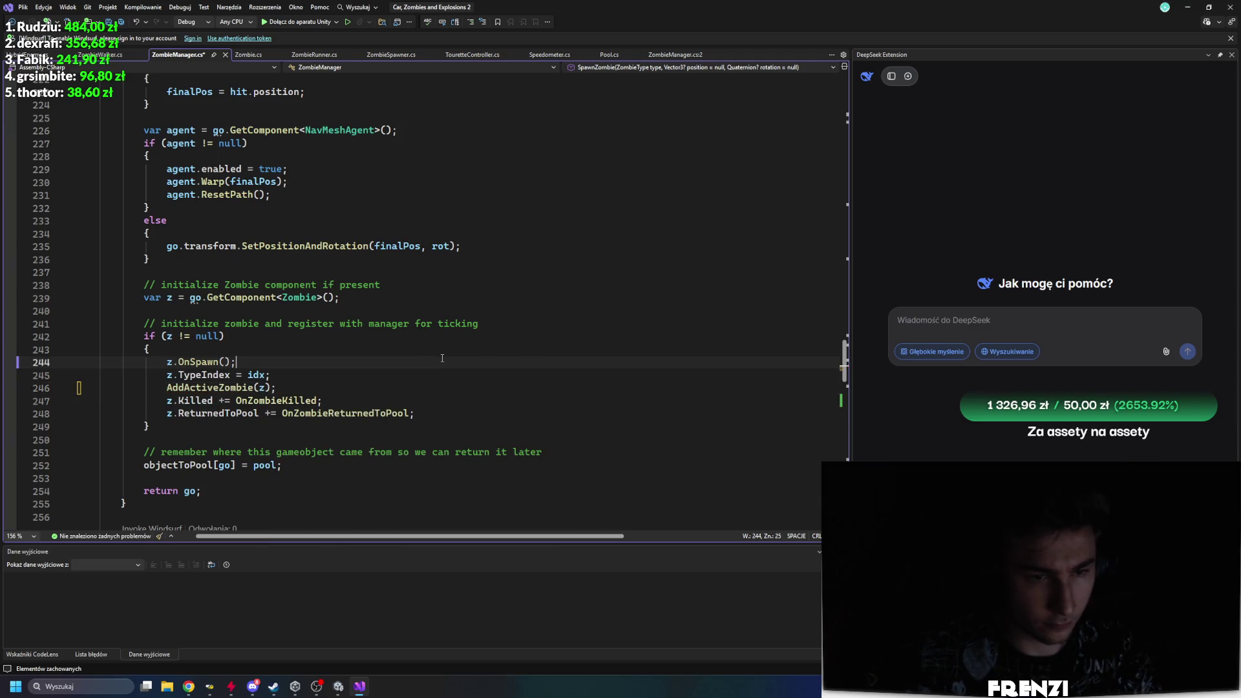
key("ctrl+s")
left_click(339, 686)
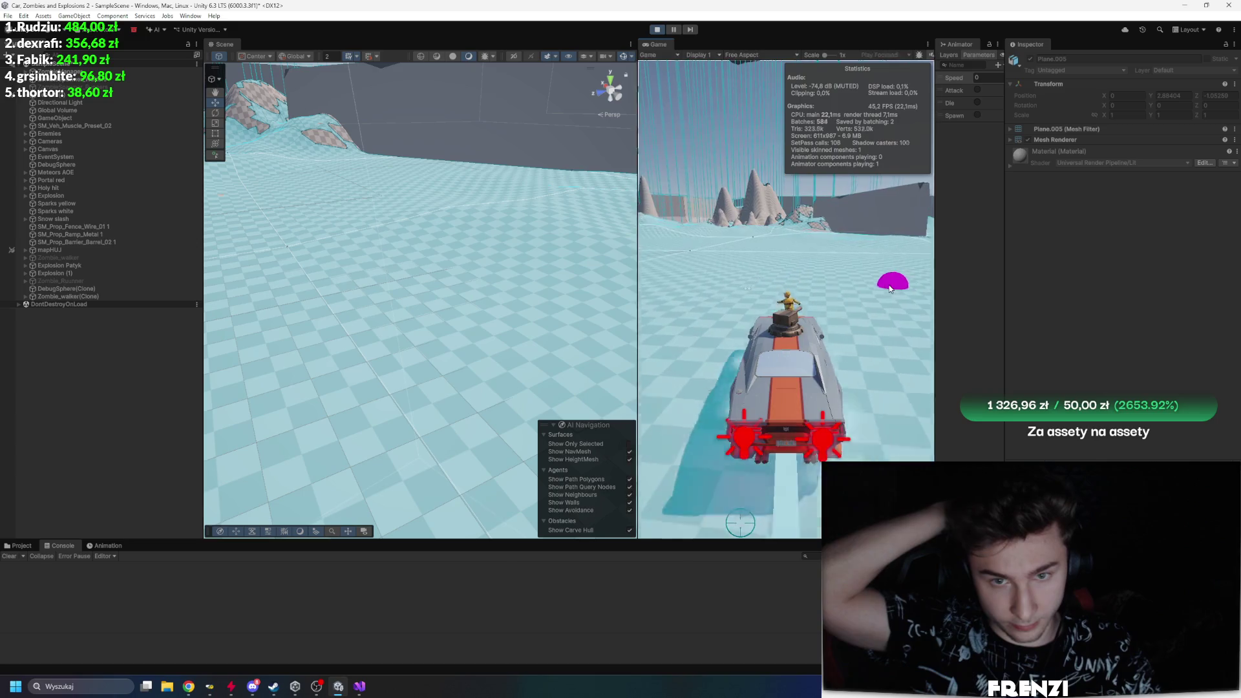
Step: Restart play mode and test-drive the car, steering left and right along the wall
key("ctrl+p")
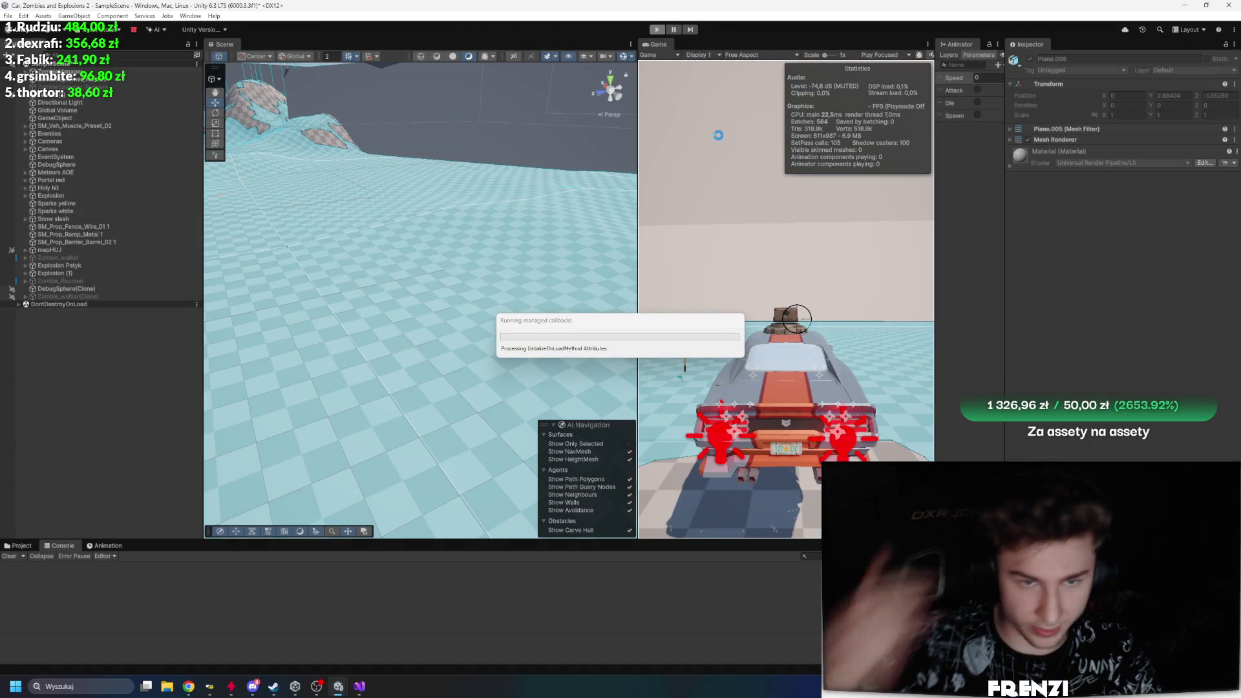
key("ctrl+p")
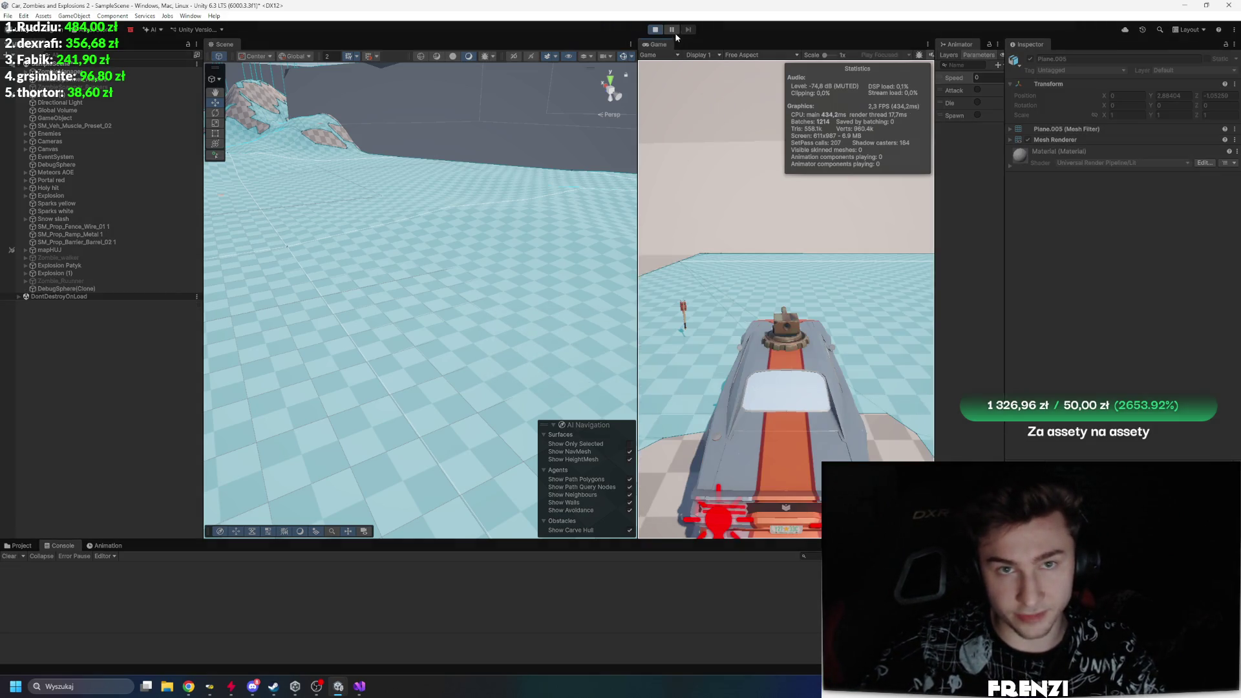
key("a")
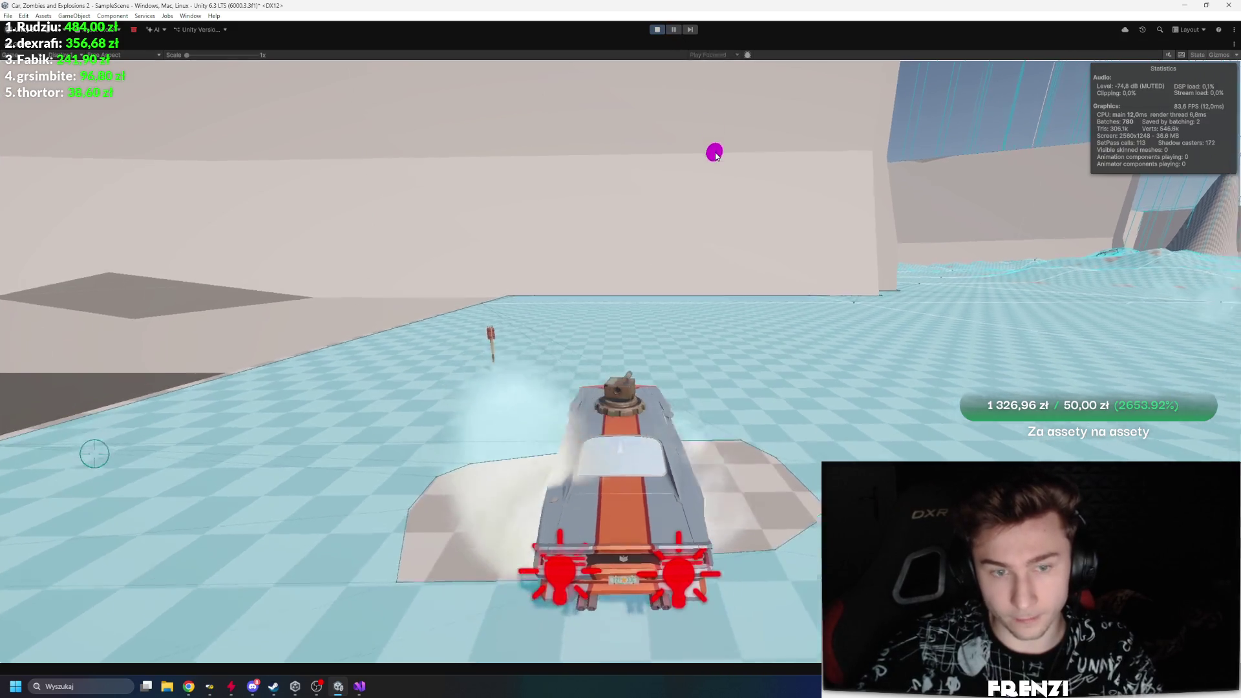
key("d")
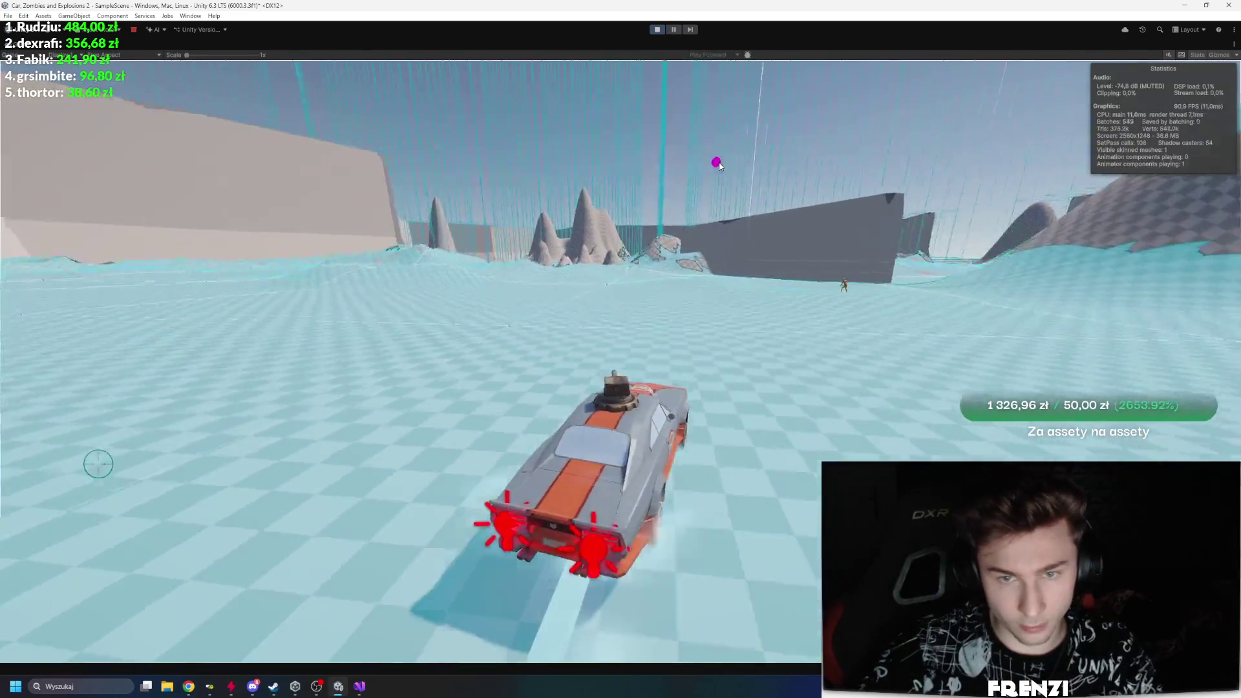
key("a")
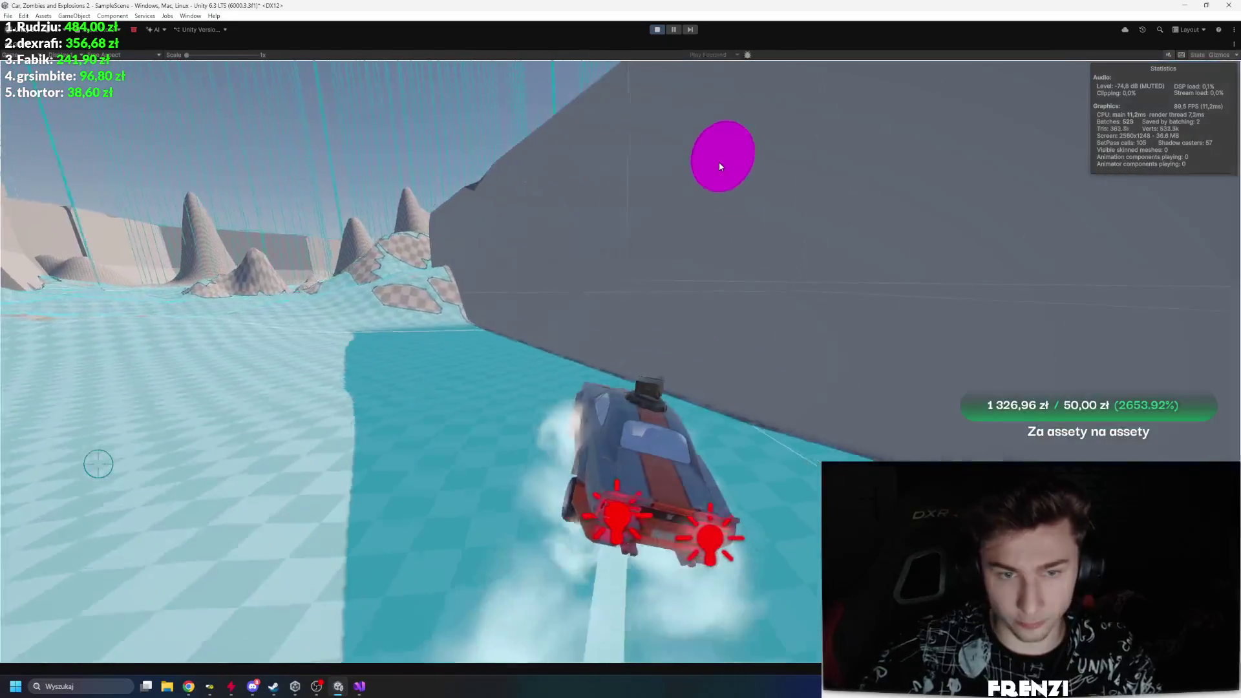
left_click(659, 30)
type("1000")
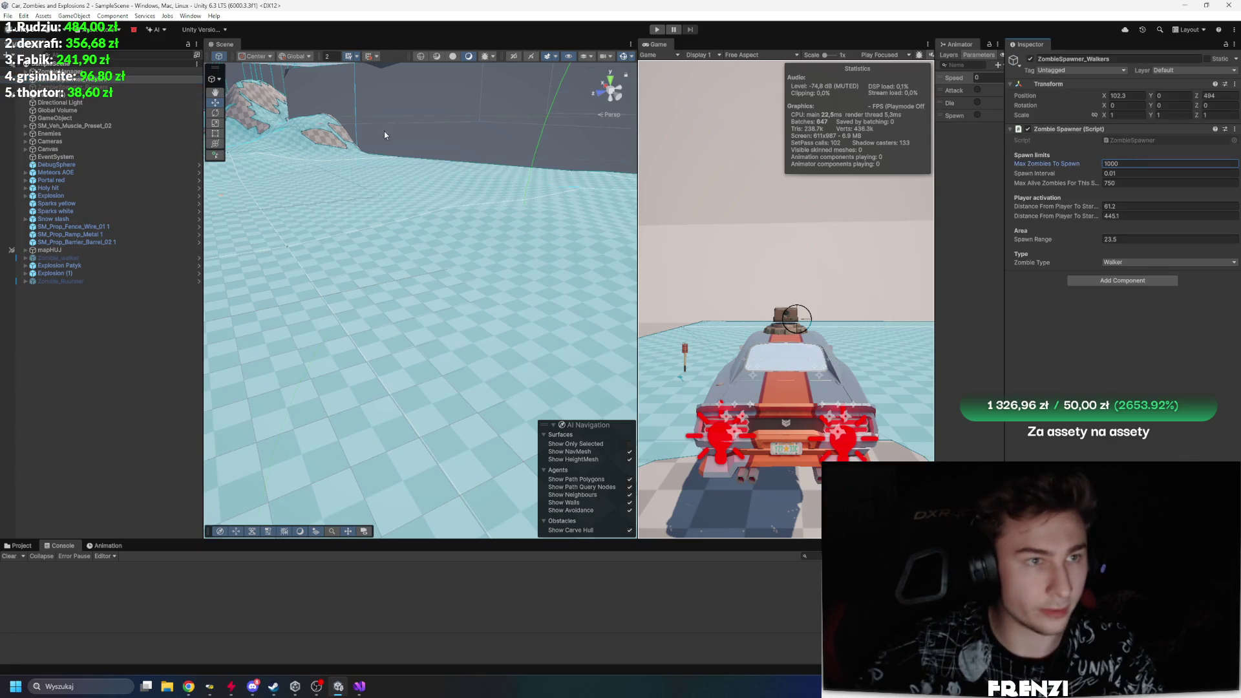
Step: Set Max Zombies To Spawn to 1000 and Pool_Walker Max Pool Size to 150, then play
left_click(61, 71)
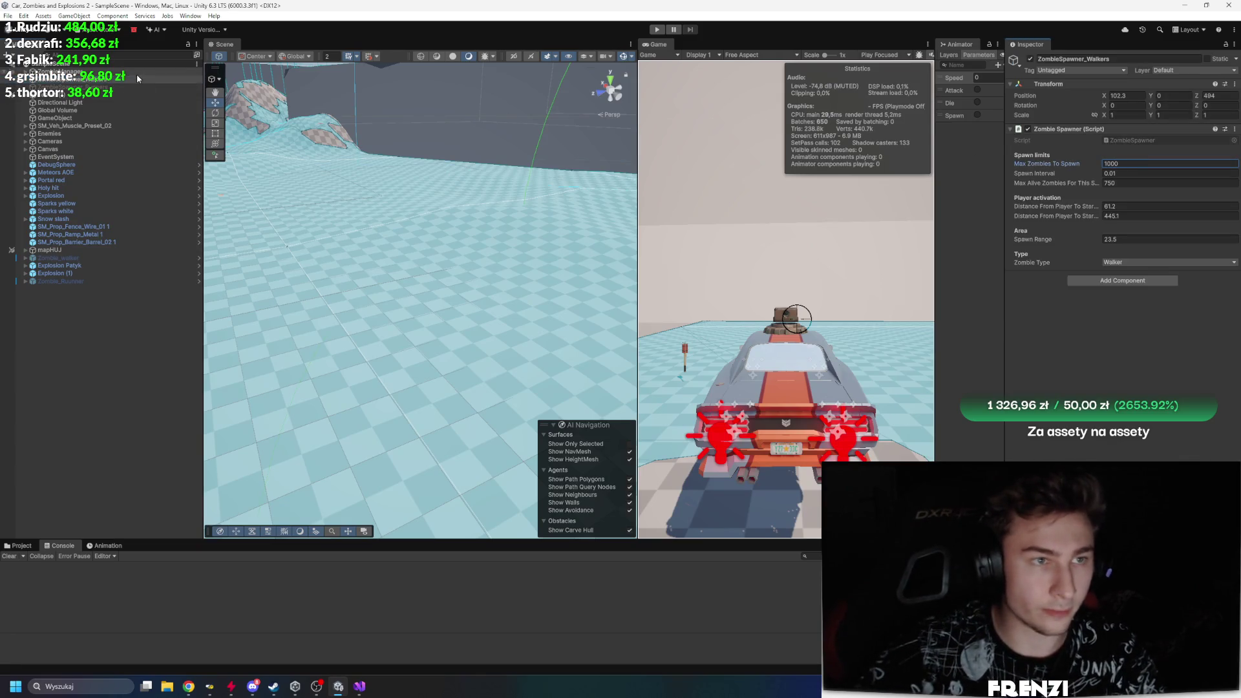
left_click(1126, 150)
type("1000")
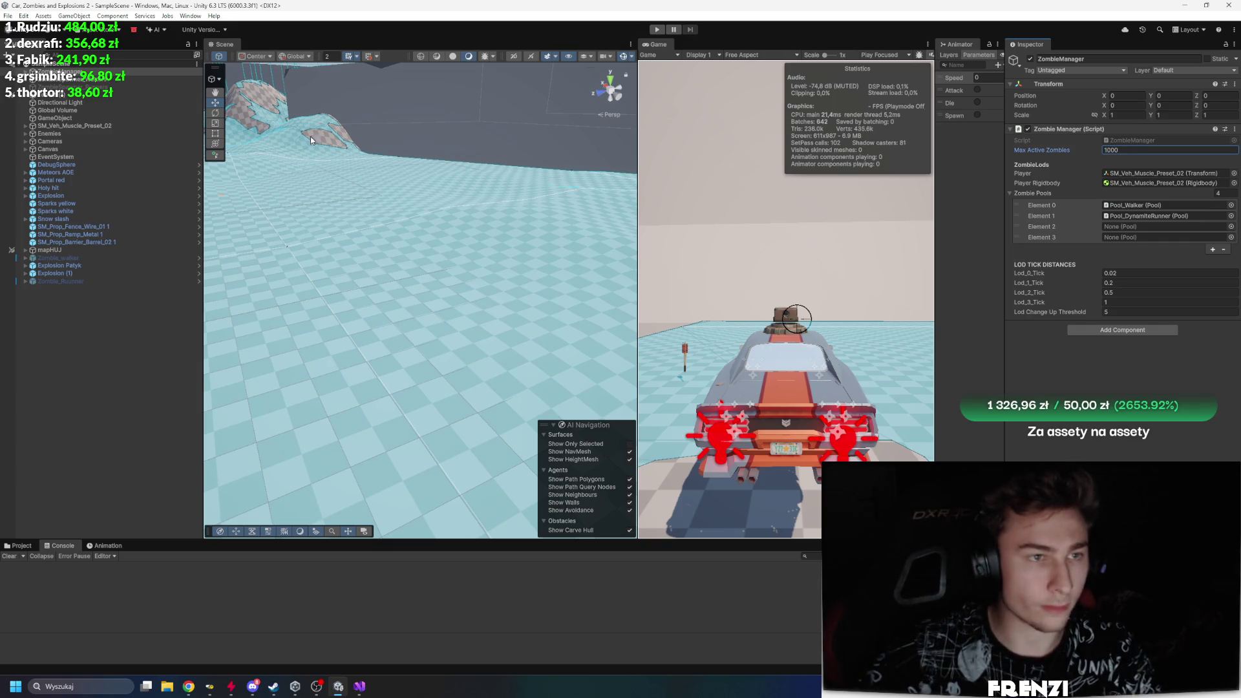
left_click(130, 78)
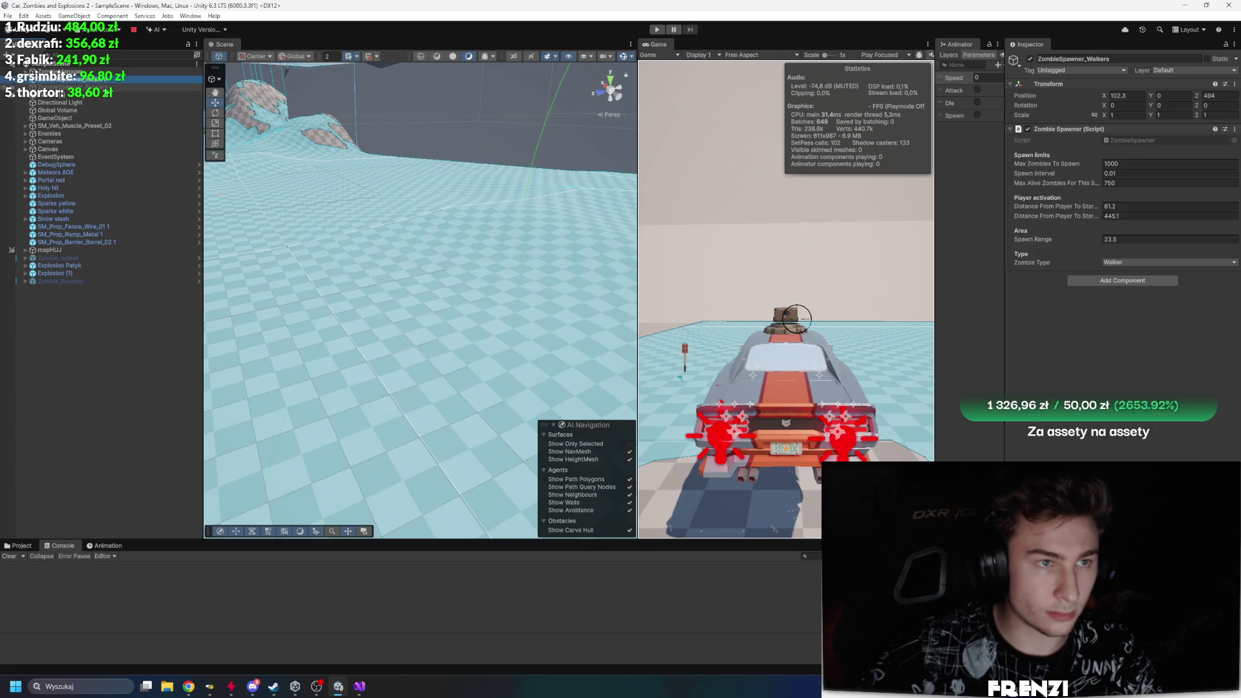
key("Up")
key("Right")
key("Down")
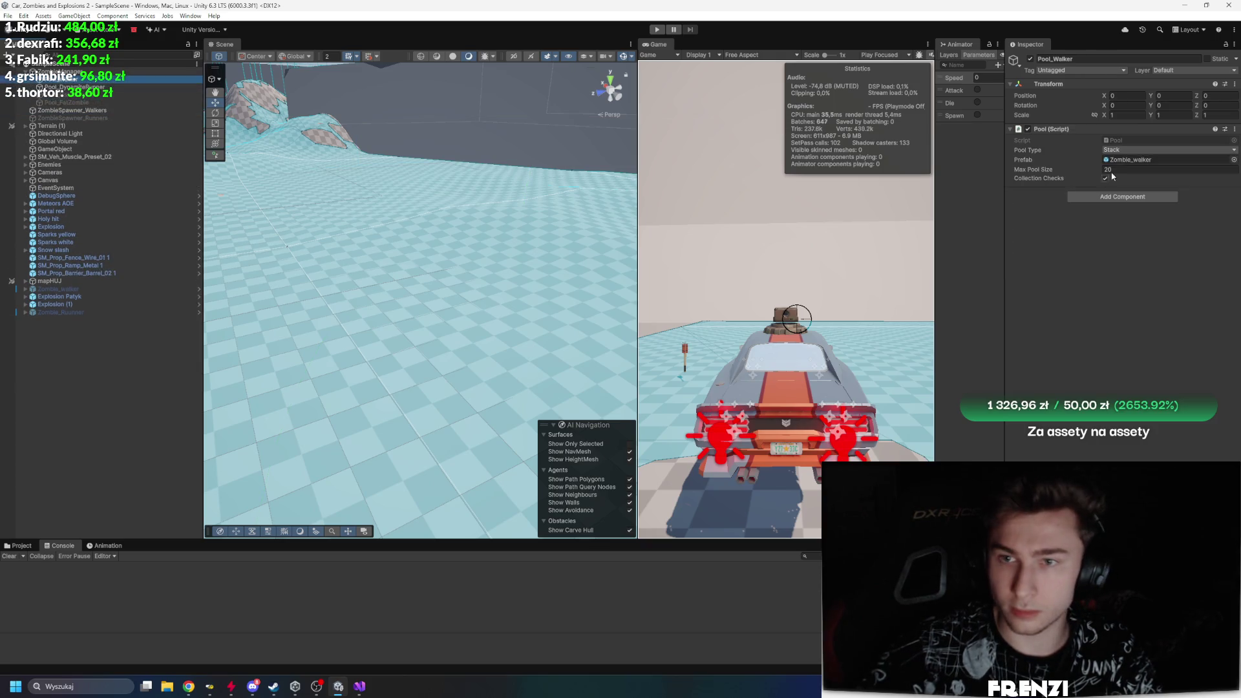
left_click(1120, 168)
type("150")
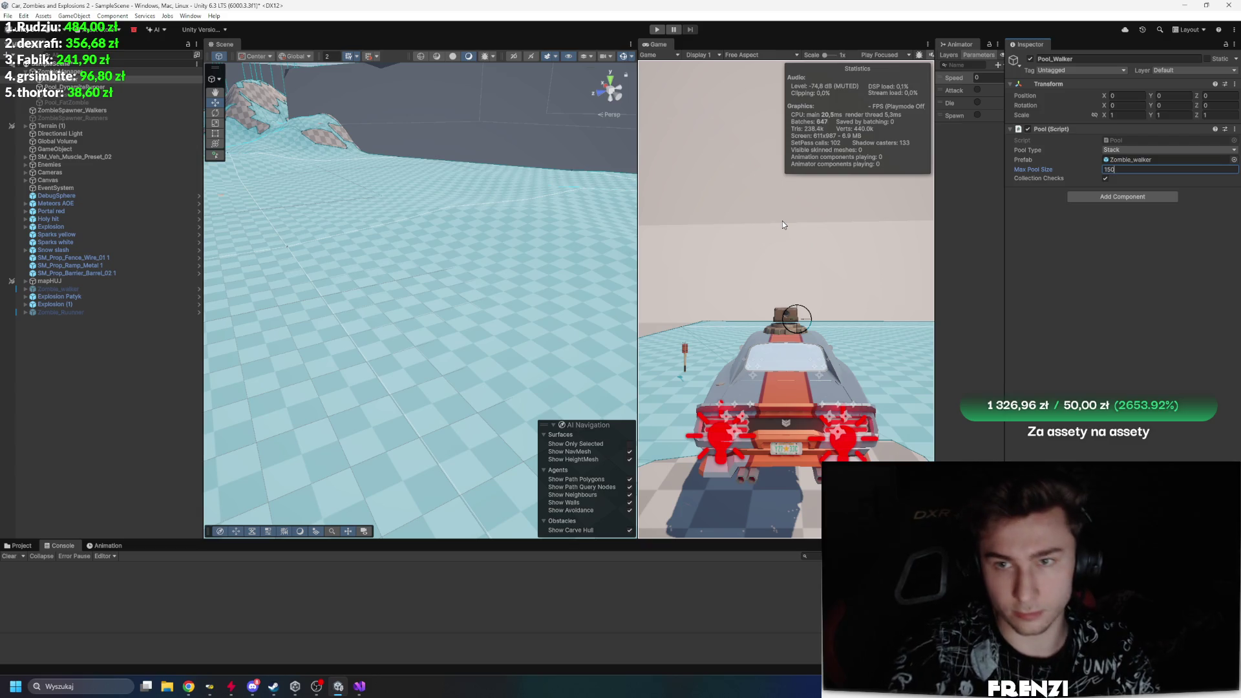
key("shift+space")
left_click(657, 29)
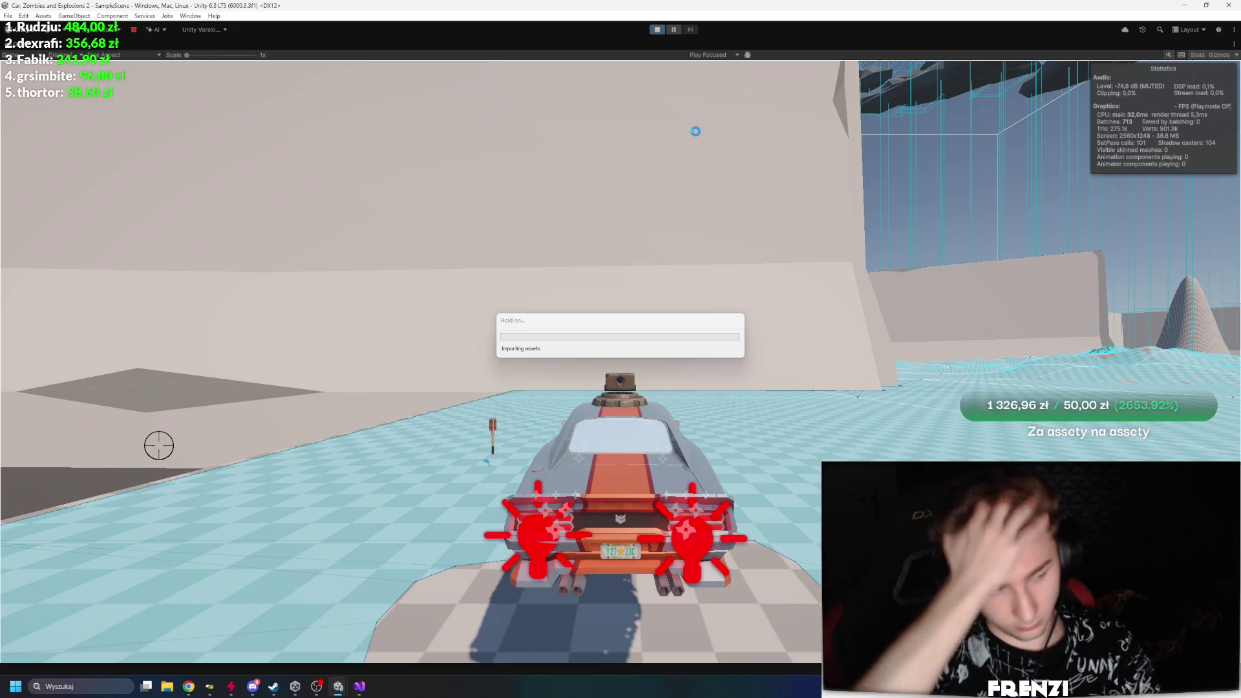
Step: Drive forward and drift into the walker horde, then return to the editor and ZombieManager.cs
key("w")
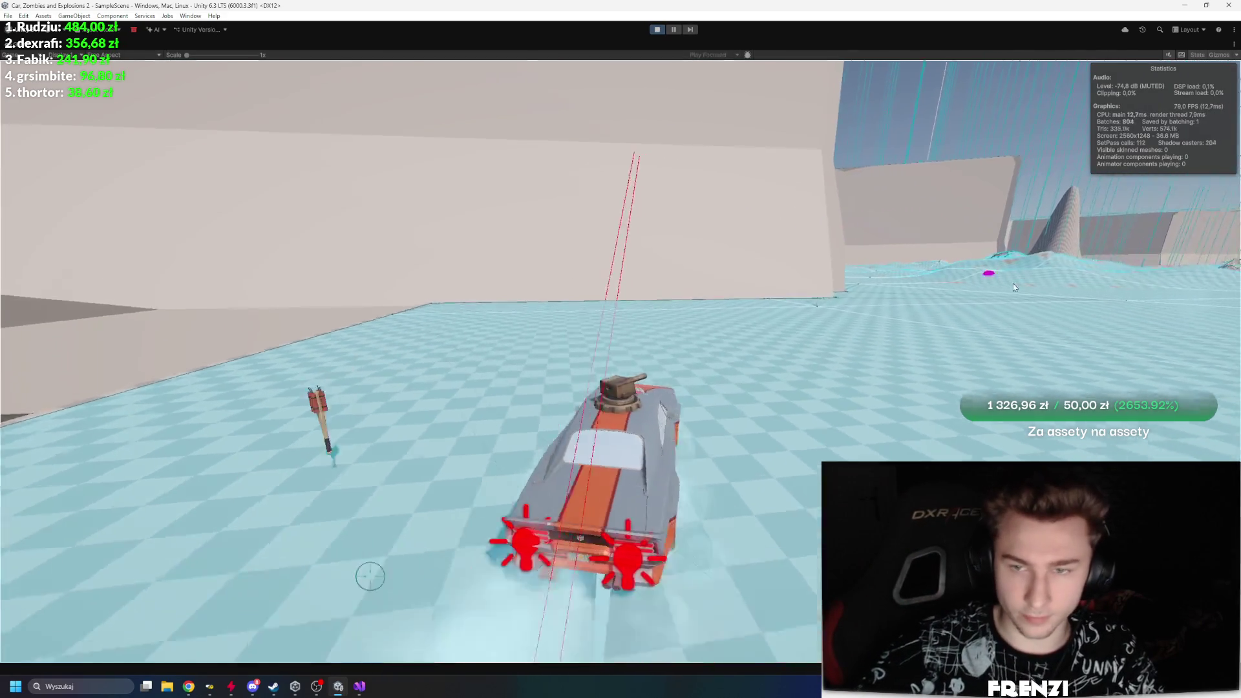
key("d")
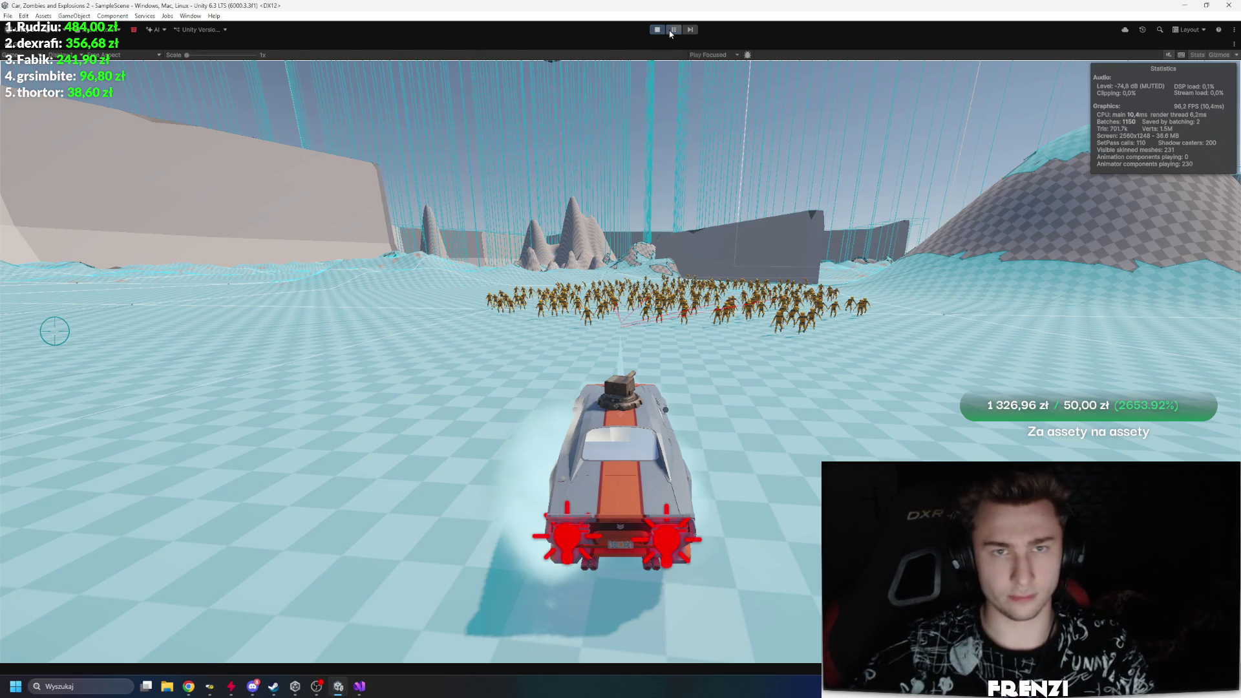
key("shift+space")
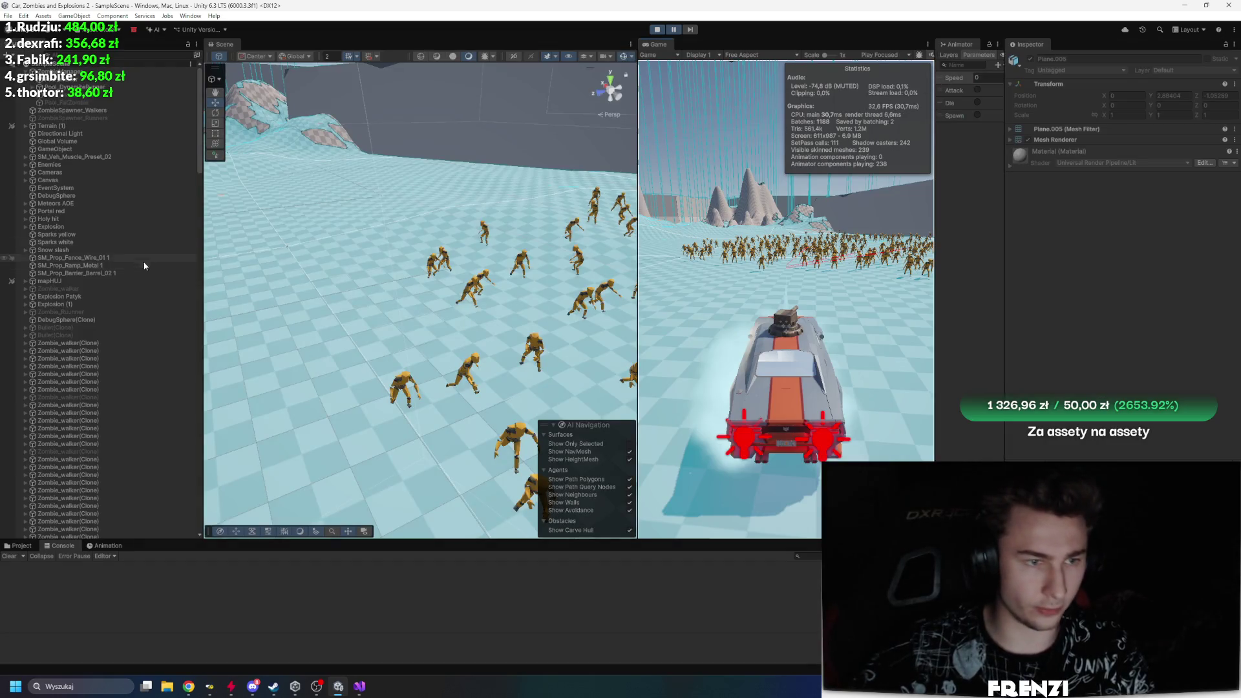
scroll(102, 354, "down", 10)
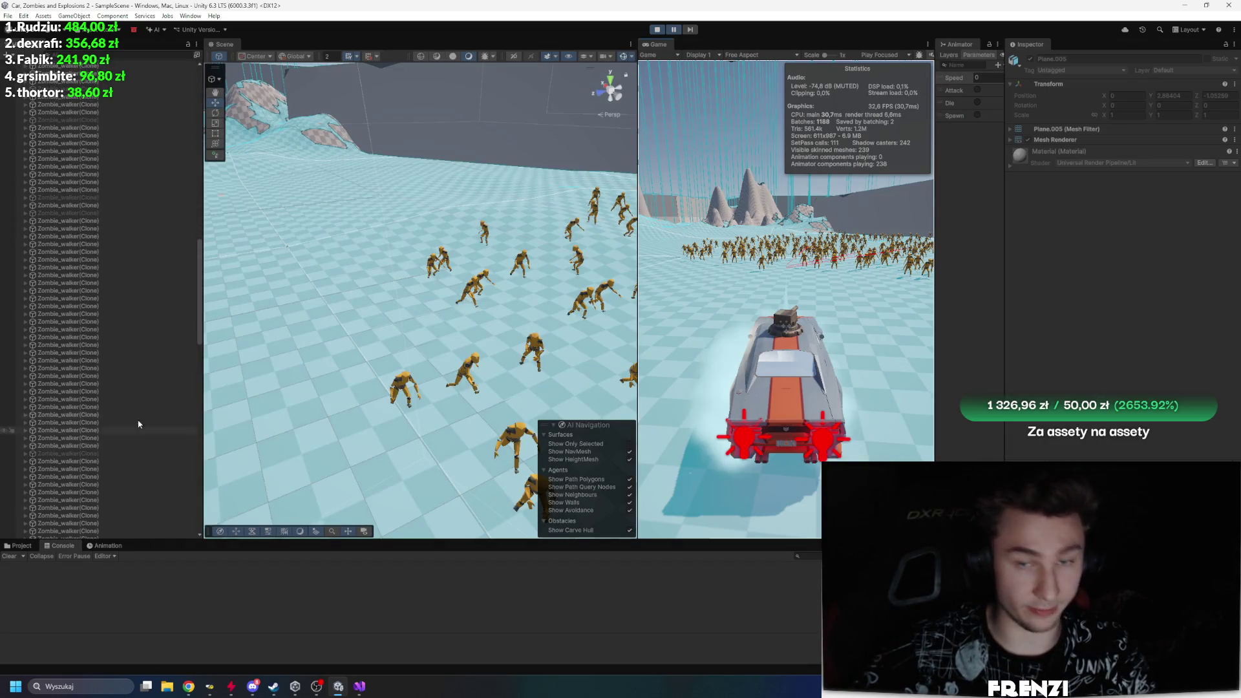
key("alt+Tab")
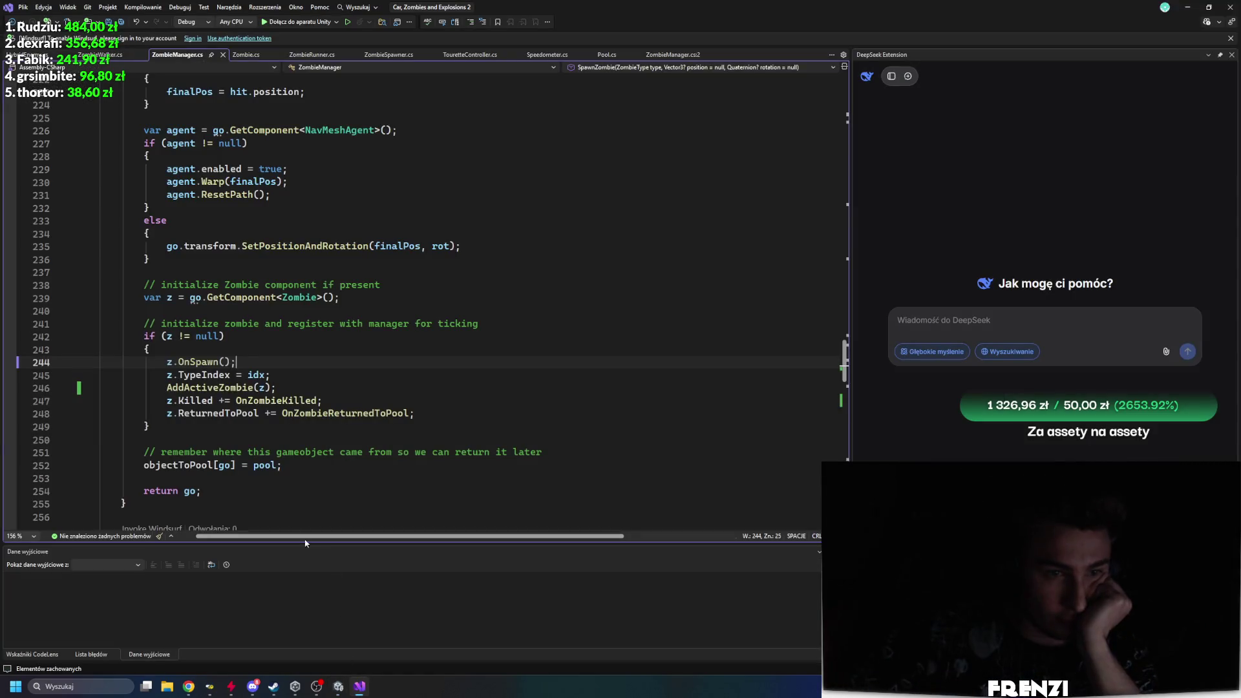
left_click(277, 387)
scroll(330, 446, "down", 20)
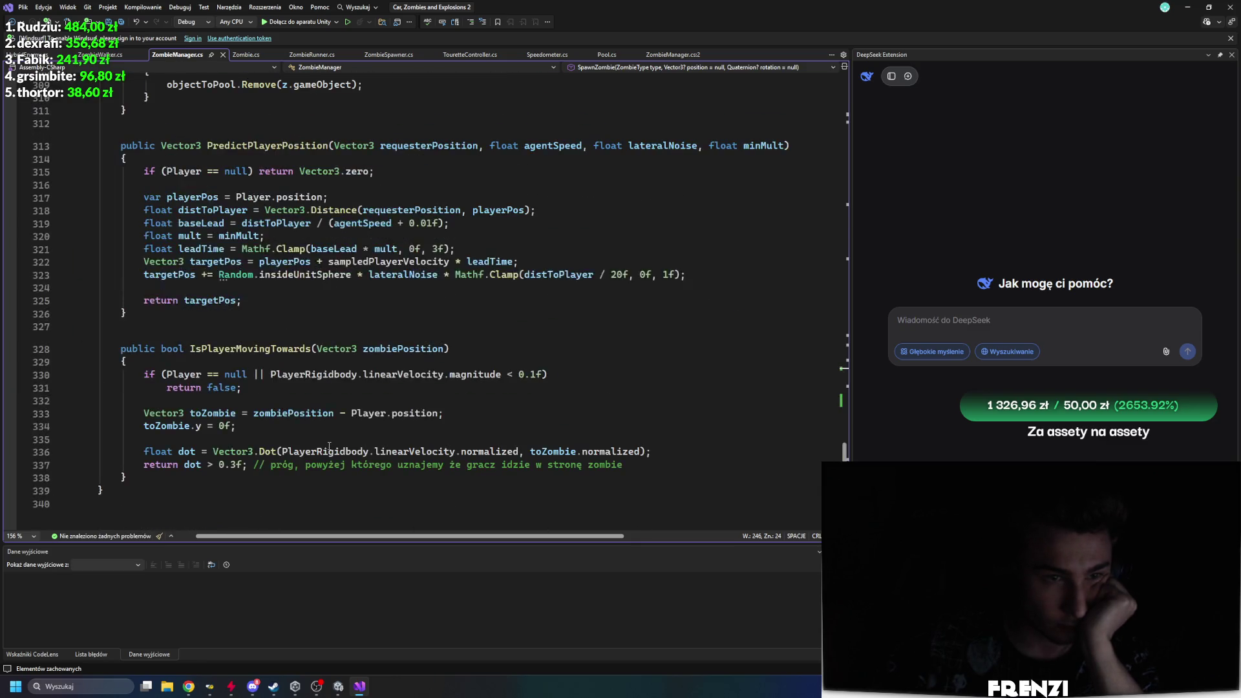
scroll(330, 446, "up", 20)
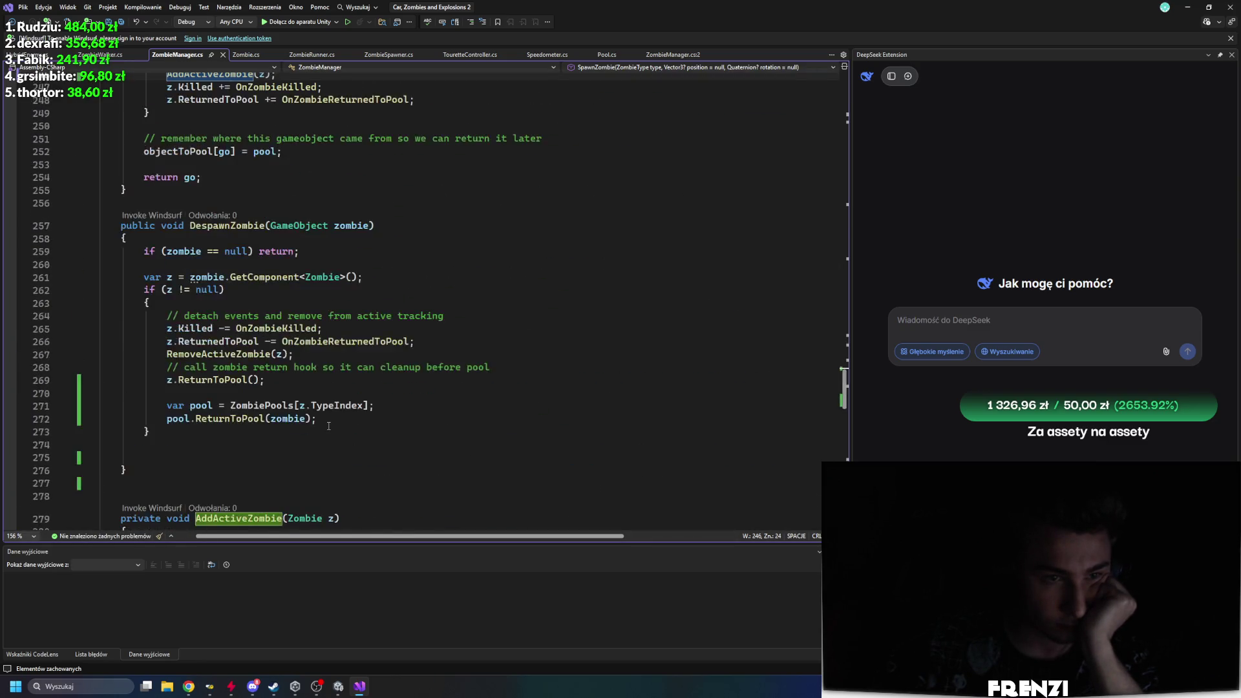
scroll(328, 426, "down", 5)
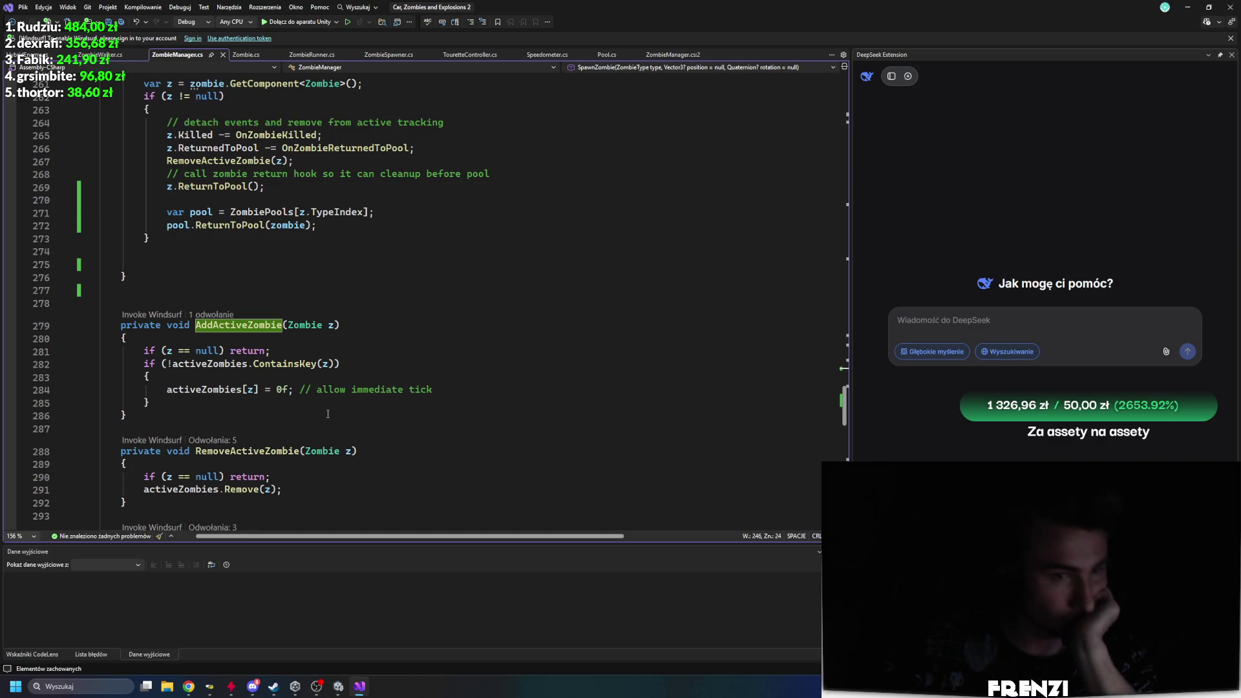
scroll(328, 413, "up", 2)
left_click(100, 55)
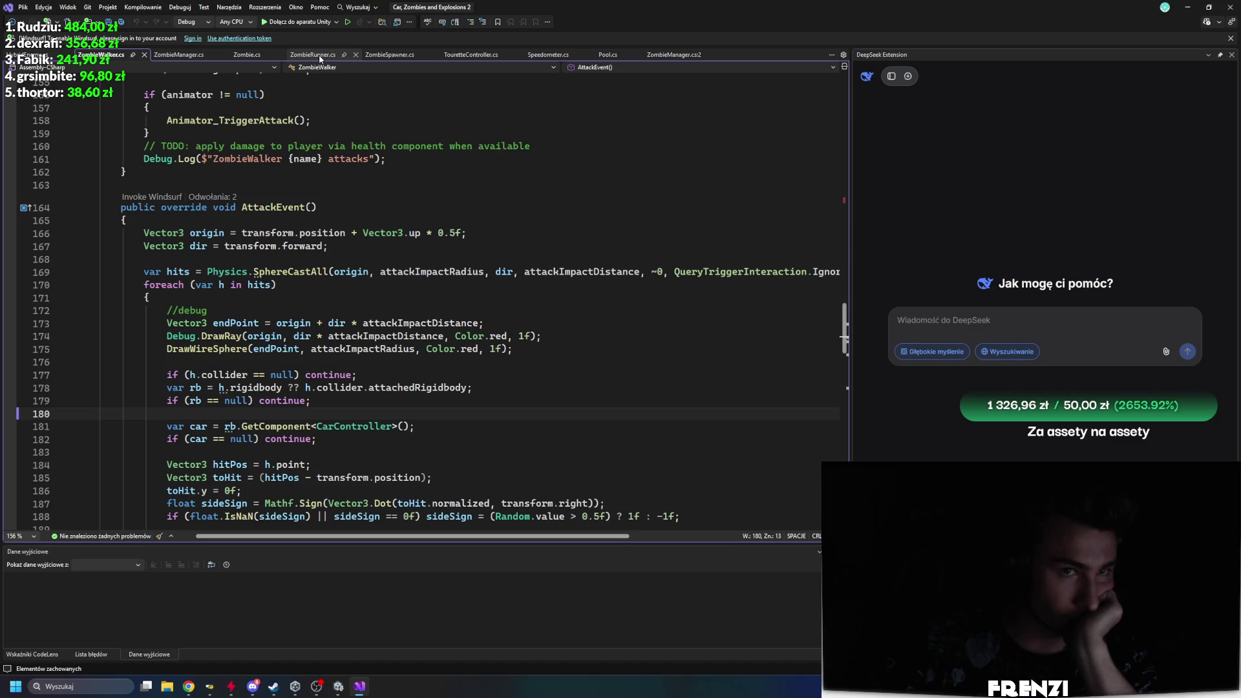
left_click(178, 55)
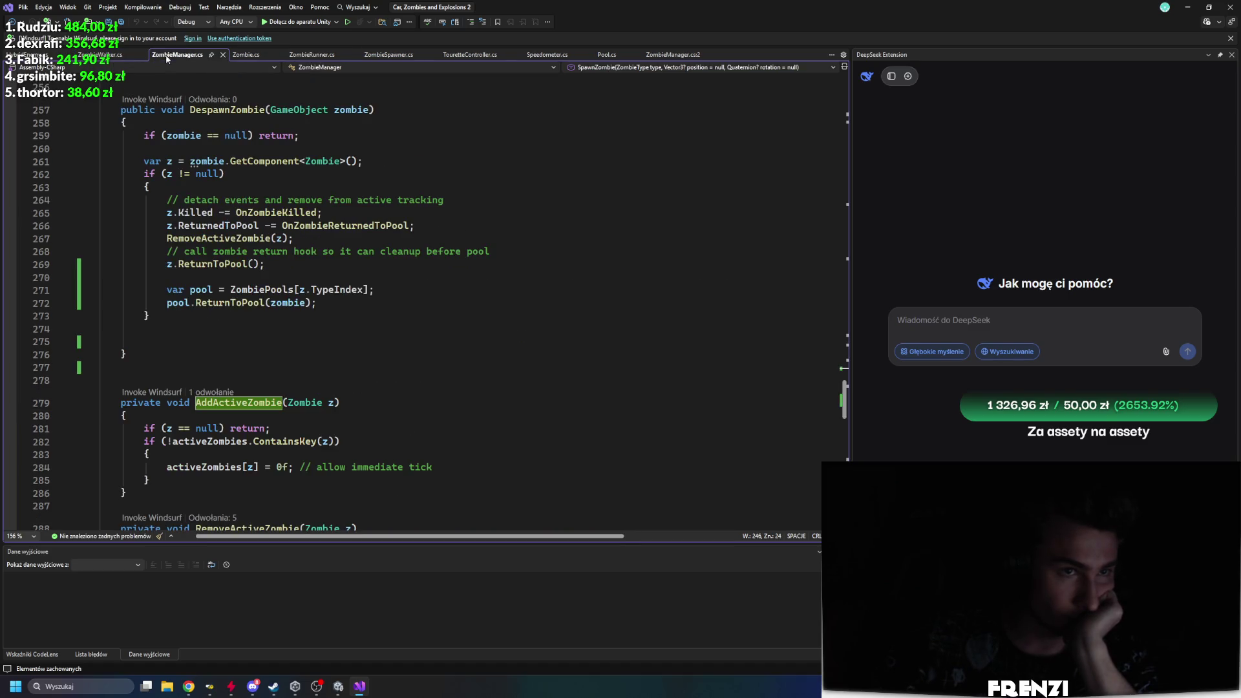
scroll(287, 295, "up", 10)
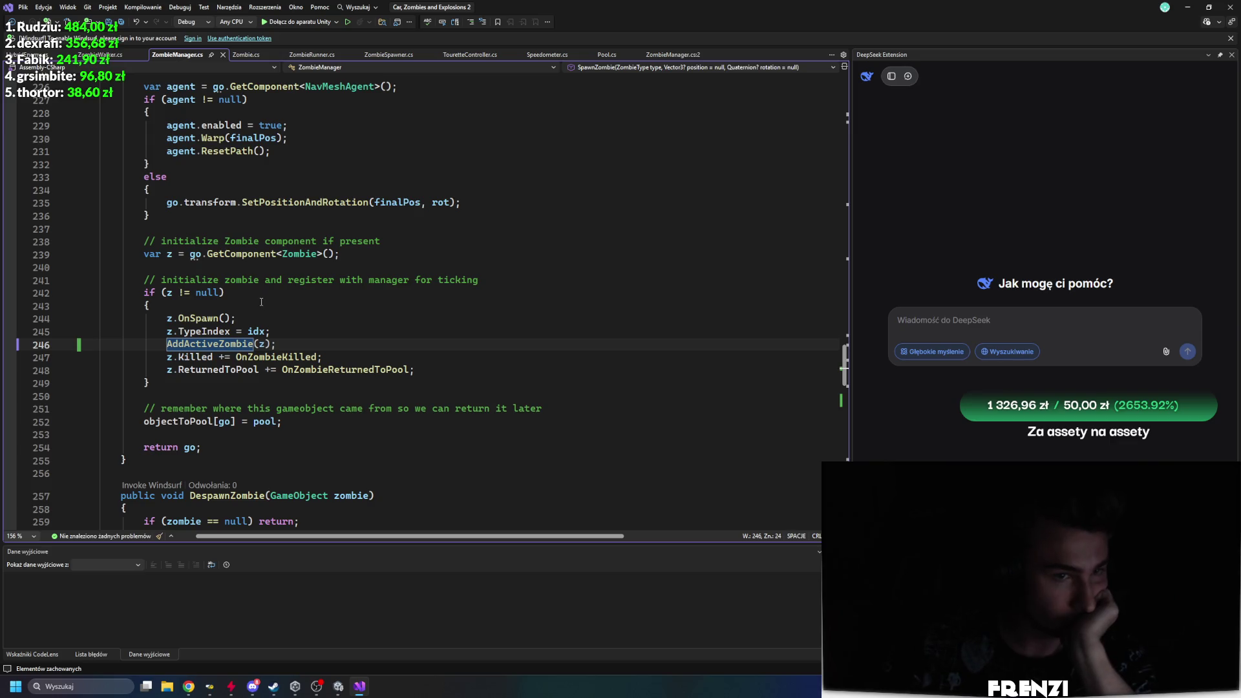
left_click(230, 421)
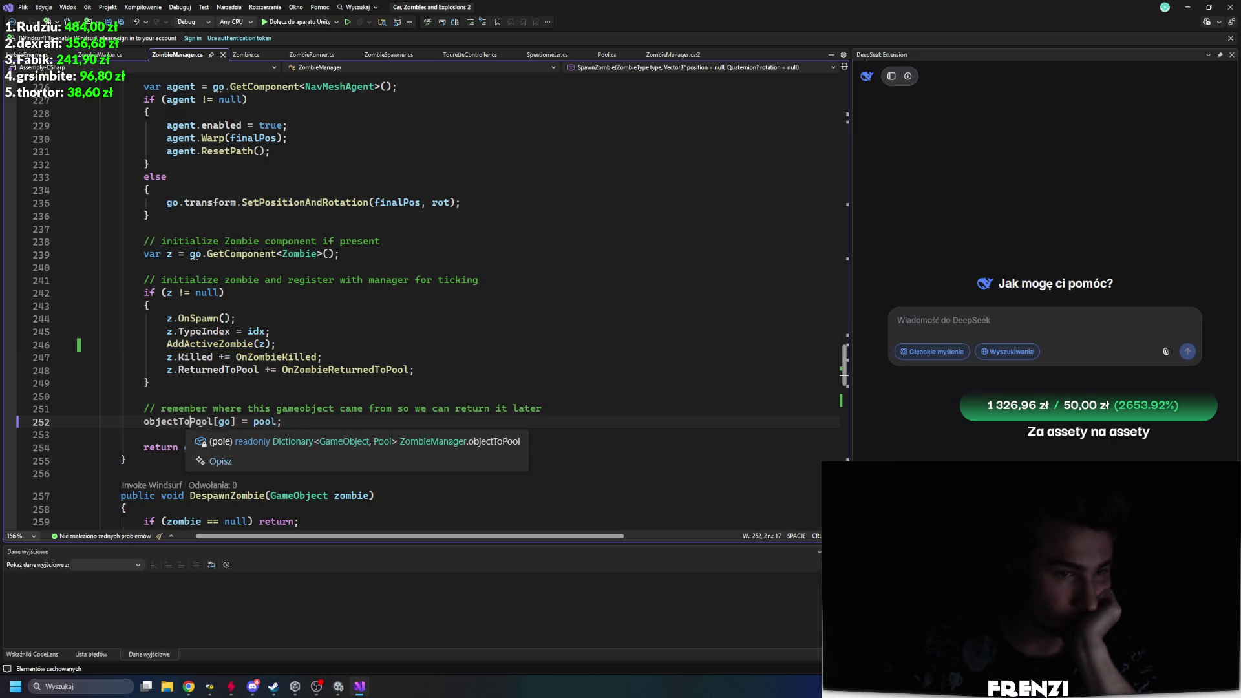
scroll(230, 352, "down", 2)
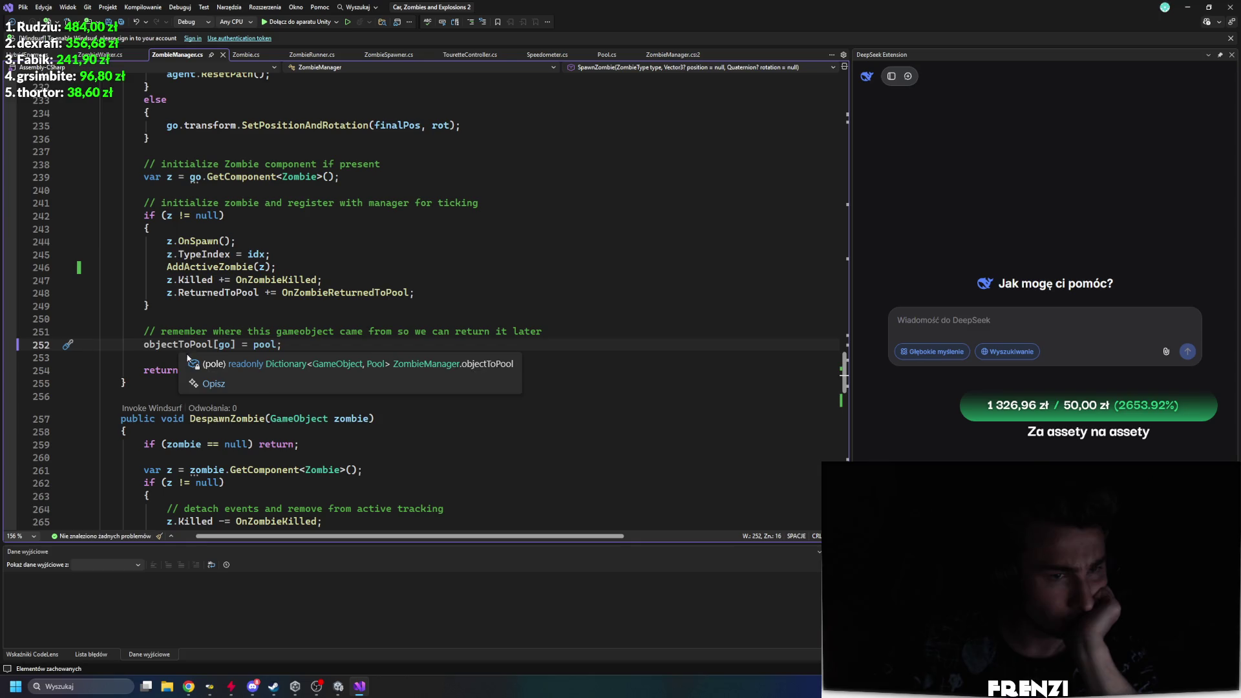
mouse_move(224, 350)
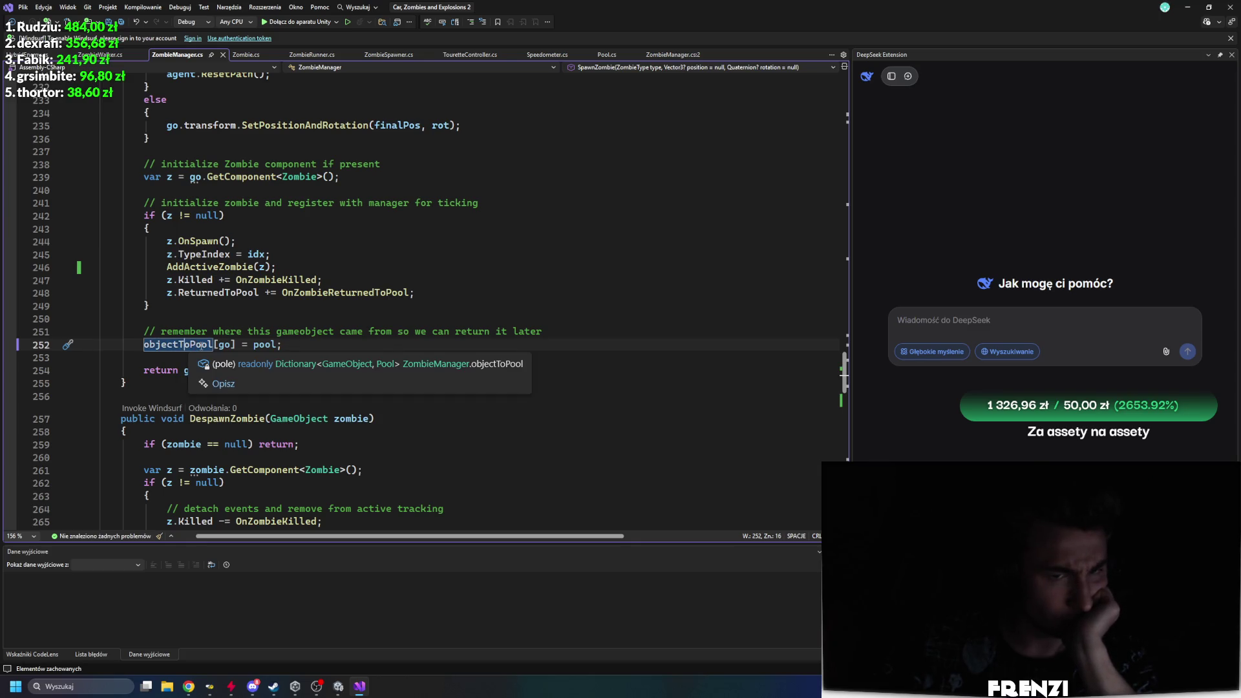
left_click(224, 343)
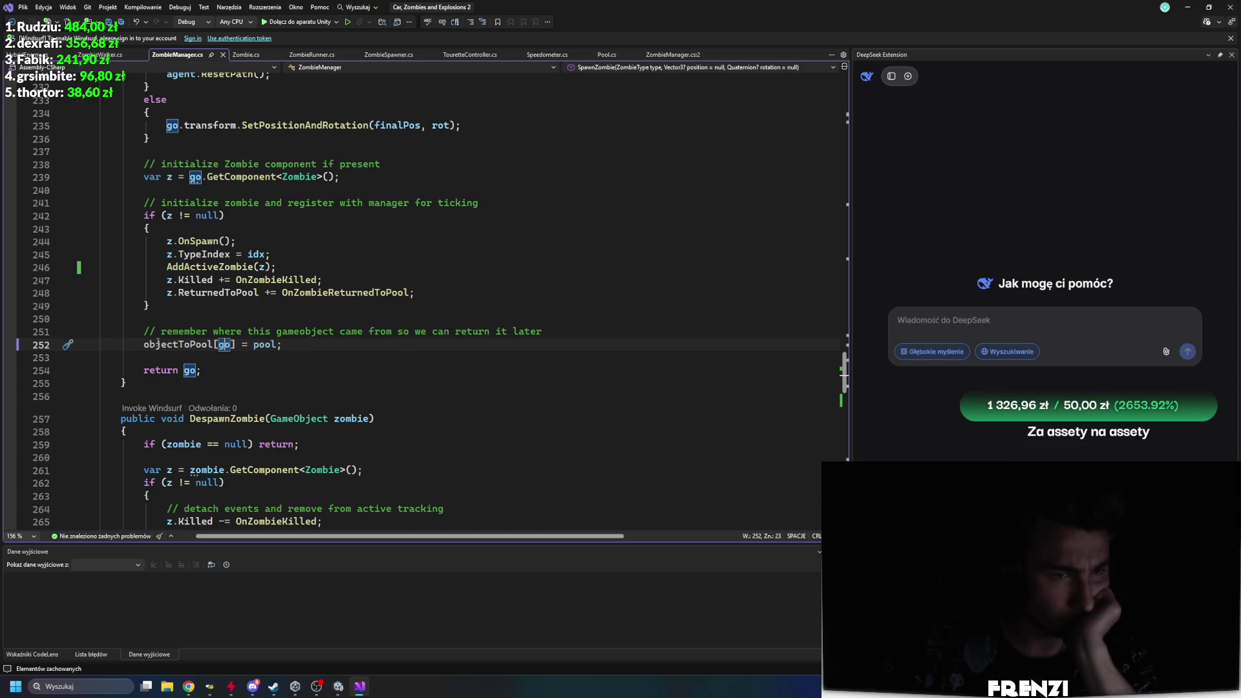
left_click(157, 344)
left_click_drag(303, 344, 121, 331)
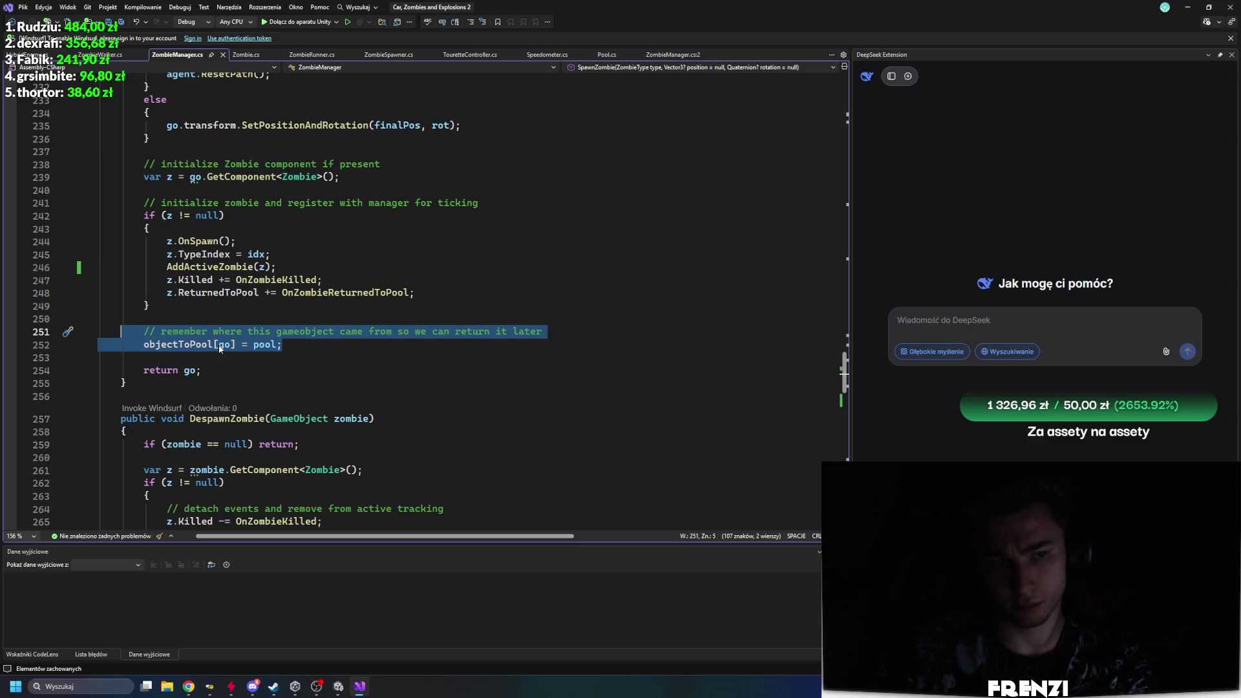
Step: Delete the objectToPool line, its comment and the leftover blank lines above return go
key("BackSpace")
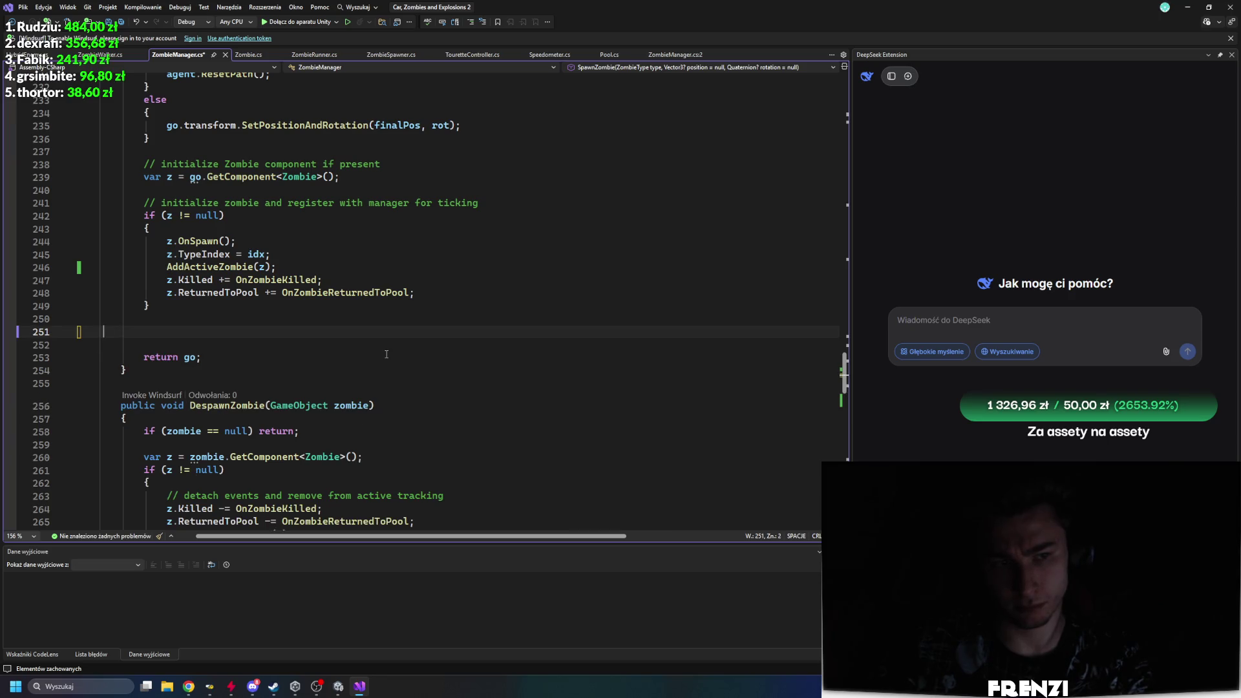
key("BackSpace")
key("BackSpace")
left_click(234, 280)
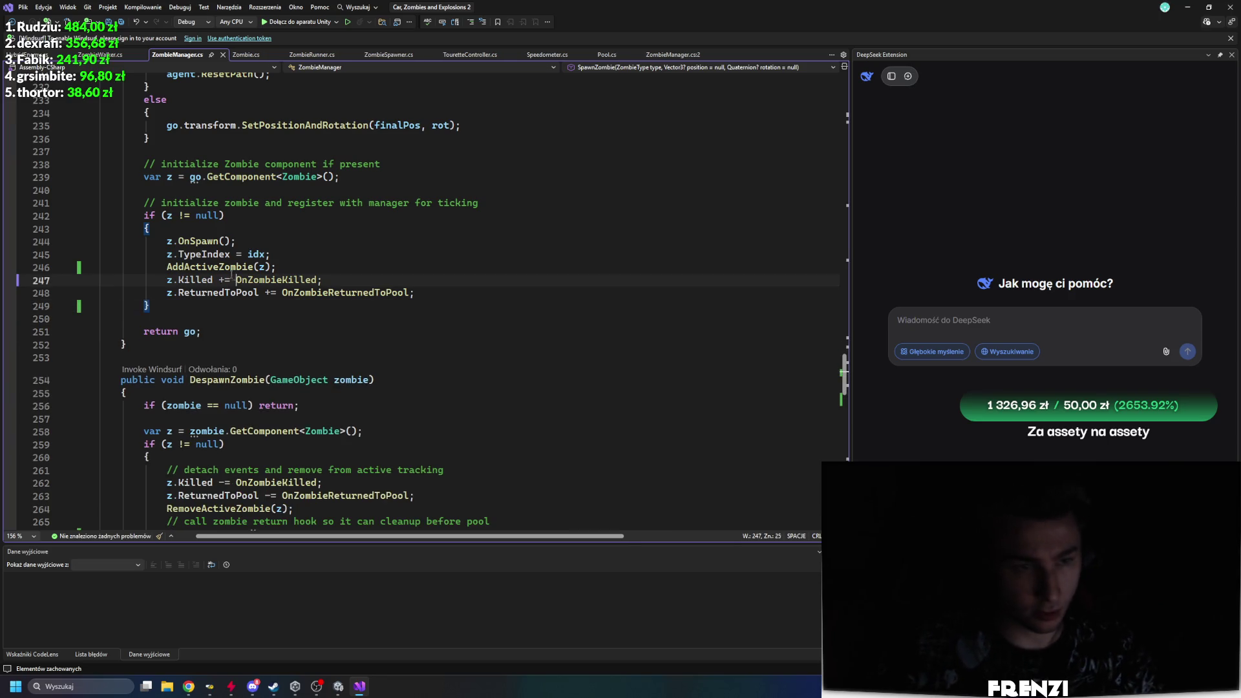
left_click(219, 267)
Step: Jump to the RemoveActiveZombie definition with F12 and review the surrounding code
scroll(252, 353, "down", 10)
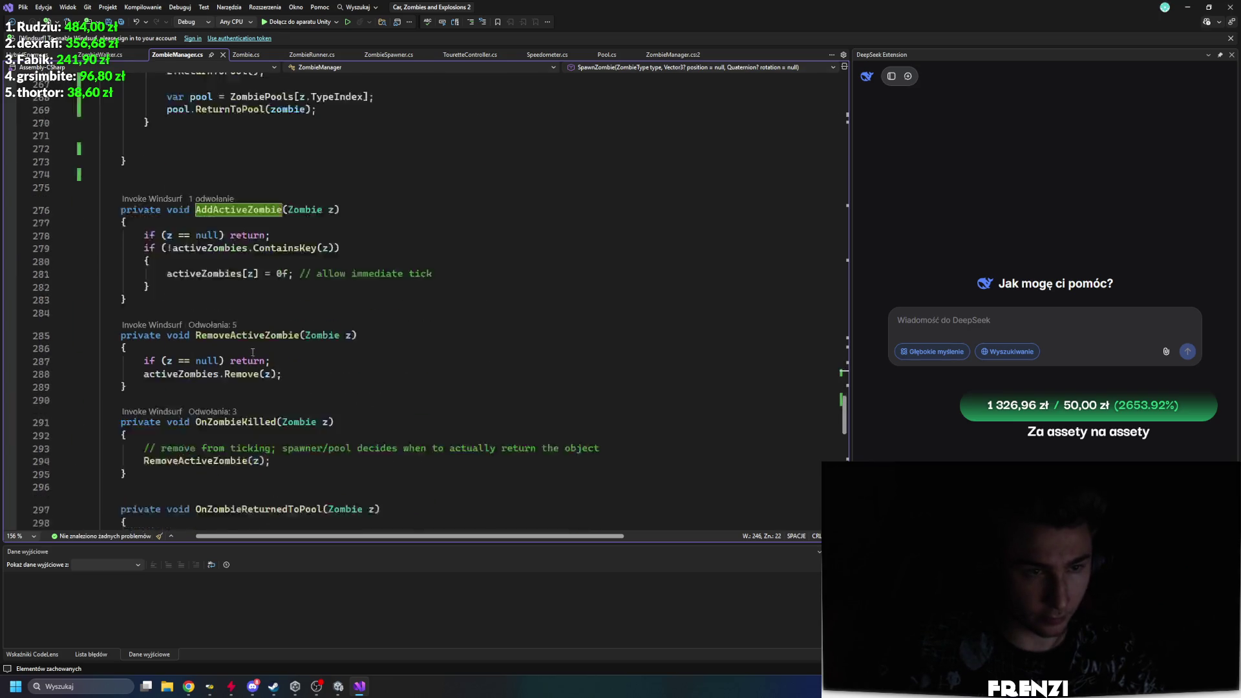
scroll(252, 352, "down", 8)
scroll(232, 316, "up", 3)
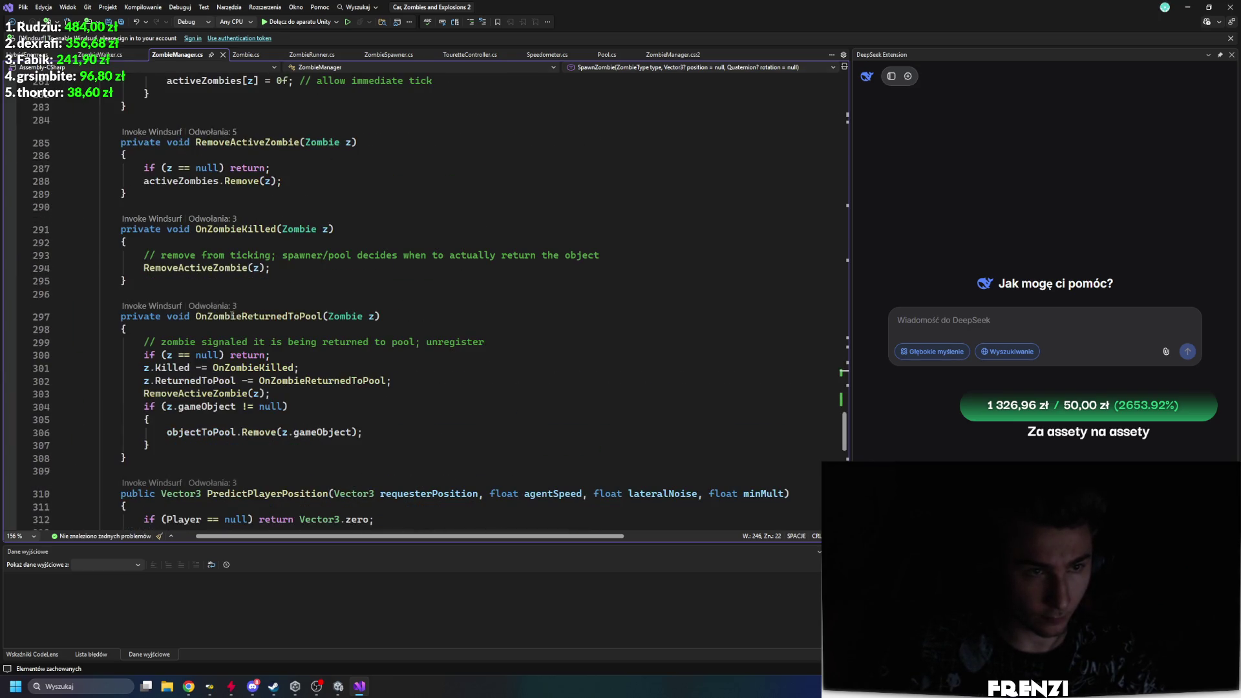
left_click(197, 269)
key("F12")
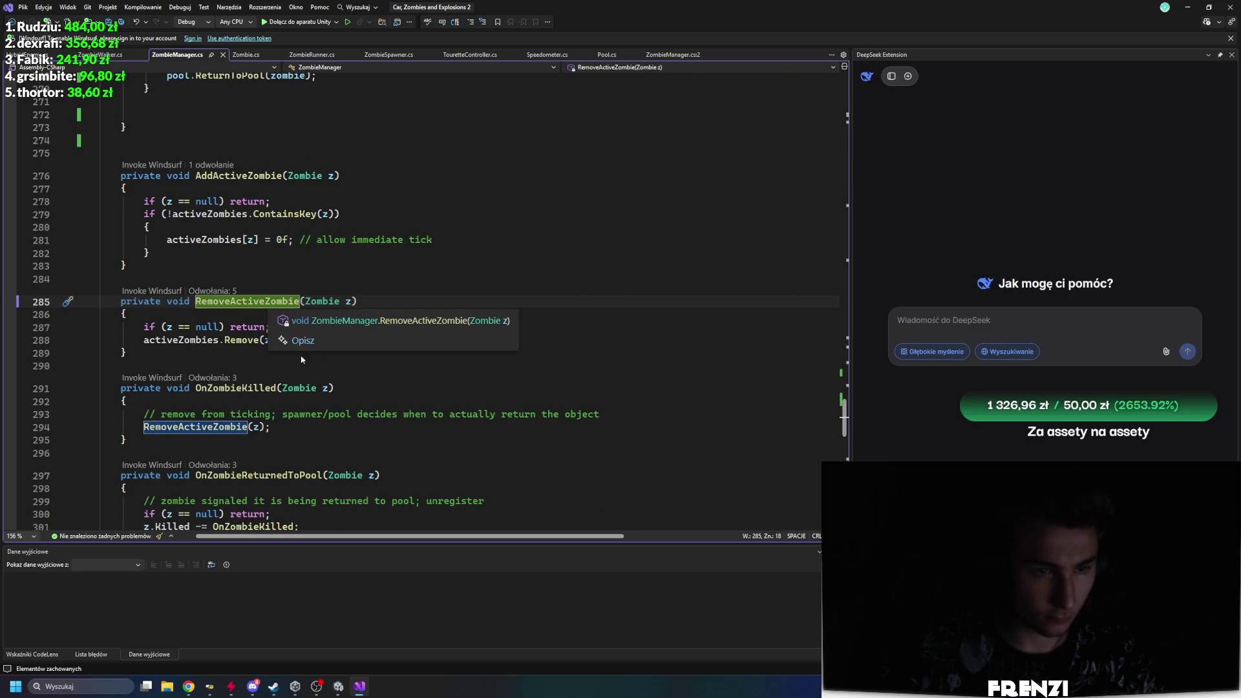
scroll(237, 351, "down", 5)
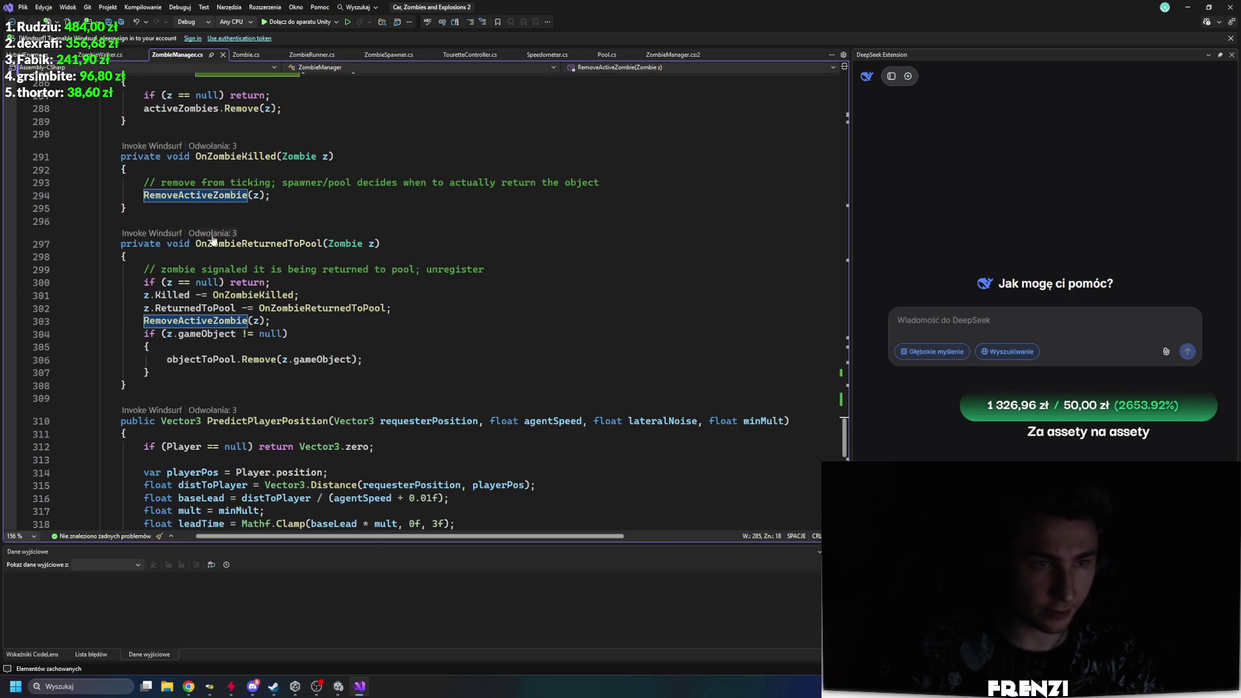
scroll(213, 240, "up", 5)
scroll(303, 357, "down", 7)
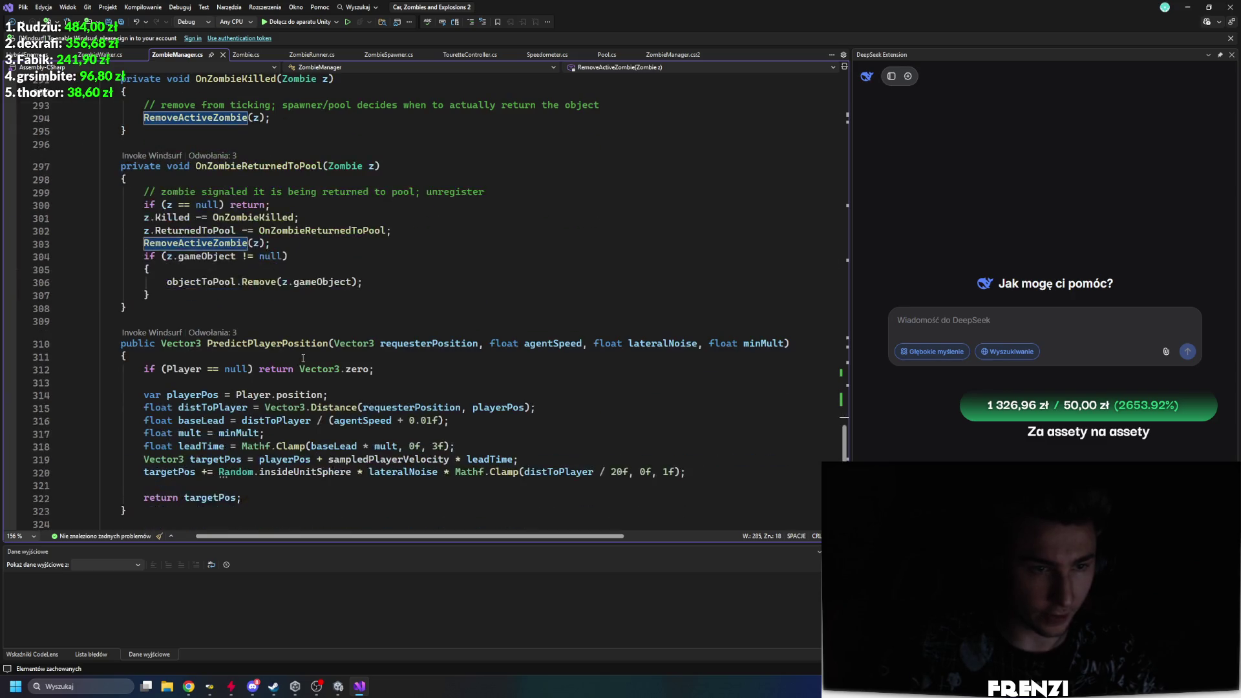
scroll(303, 358, "down", 5)
scroll(273, 320, "up", 12)
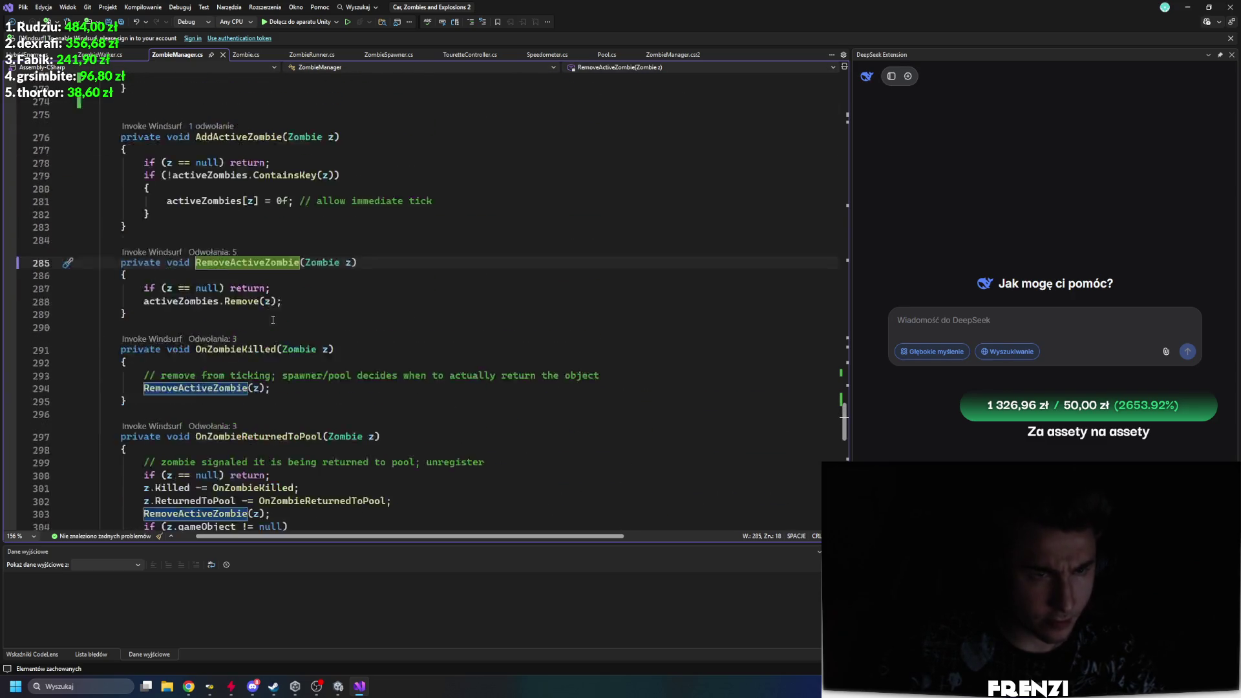
scroll(273, 320, "up", 11)
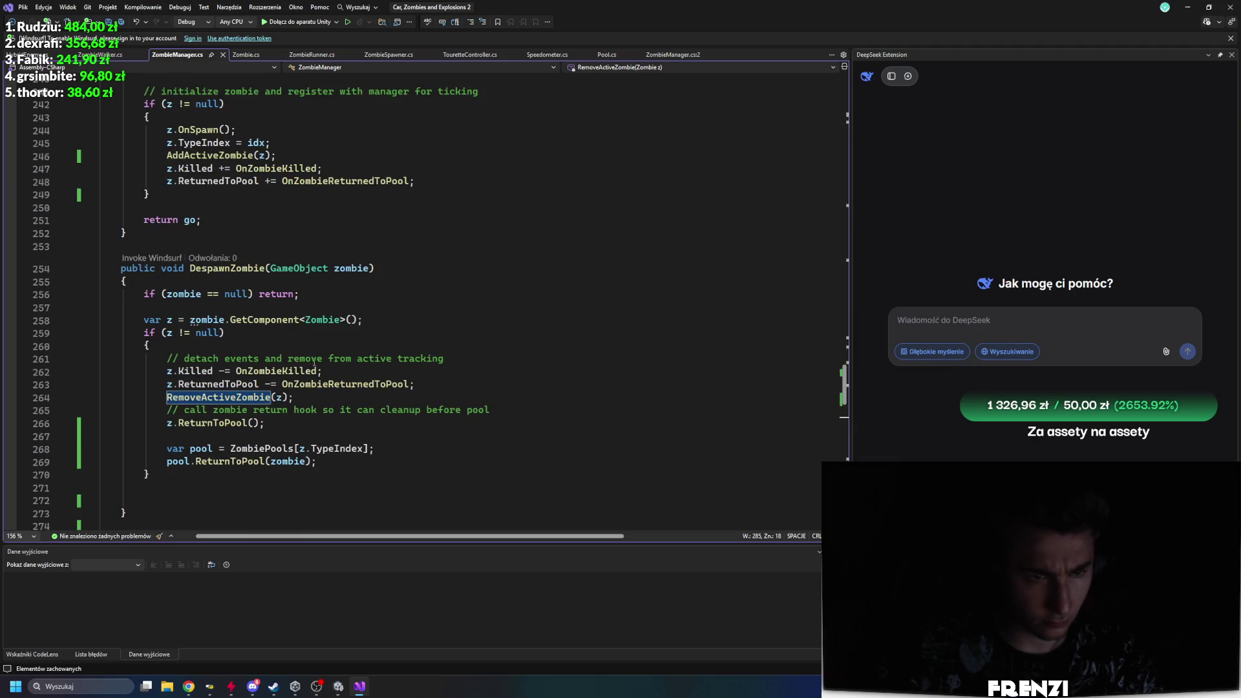
Step: Check every use of ReturnedToPool from DespawnZombie before opening Zombie.cs
left_click(224, 269)
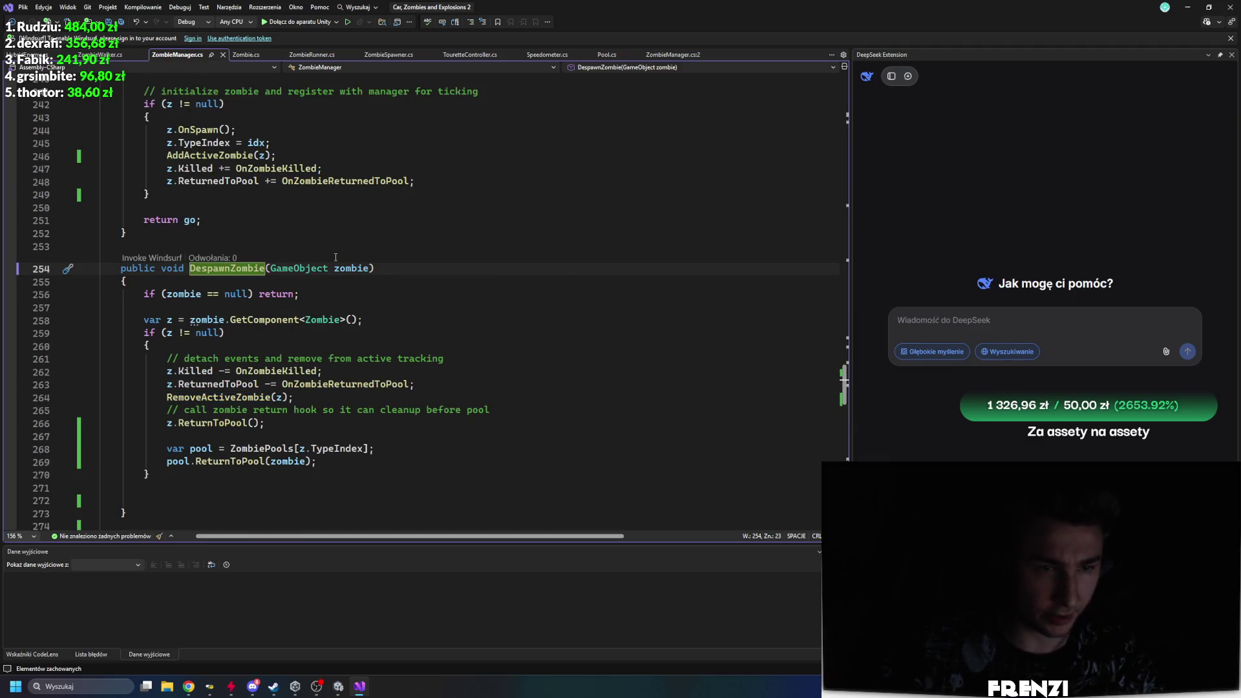
key("Down")
key("Down")
key("Down")
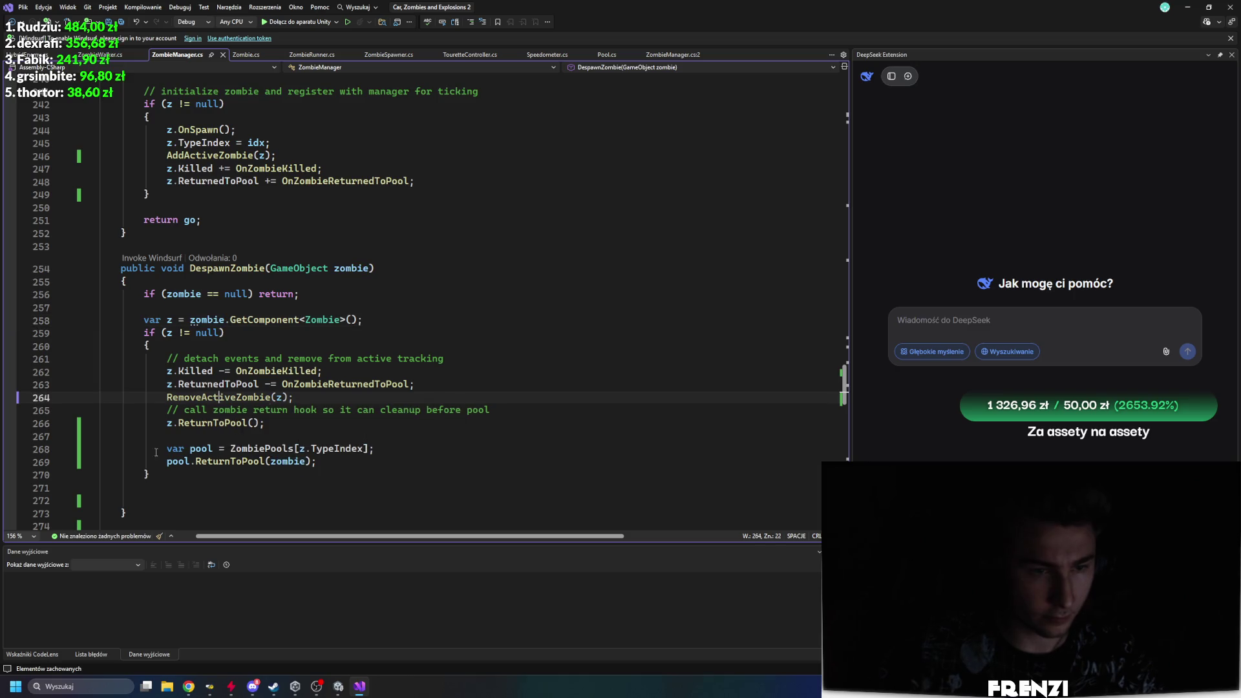
left_click(204, 384)
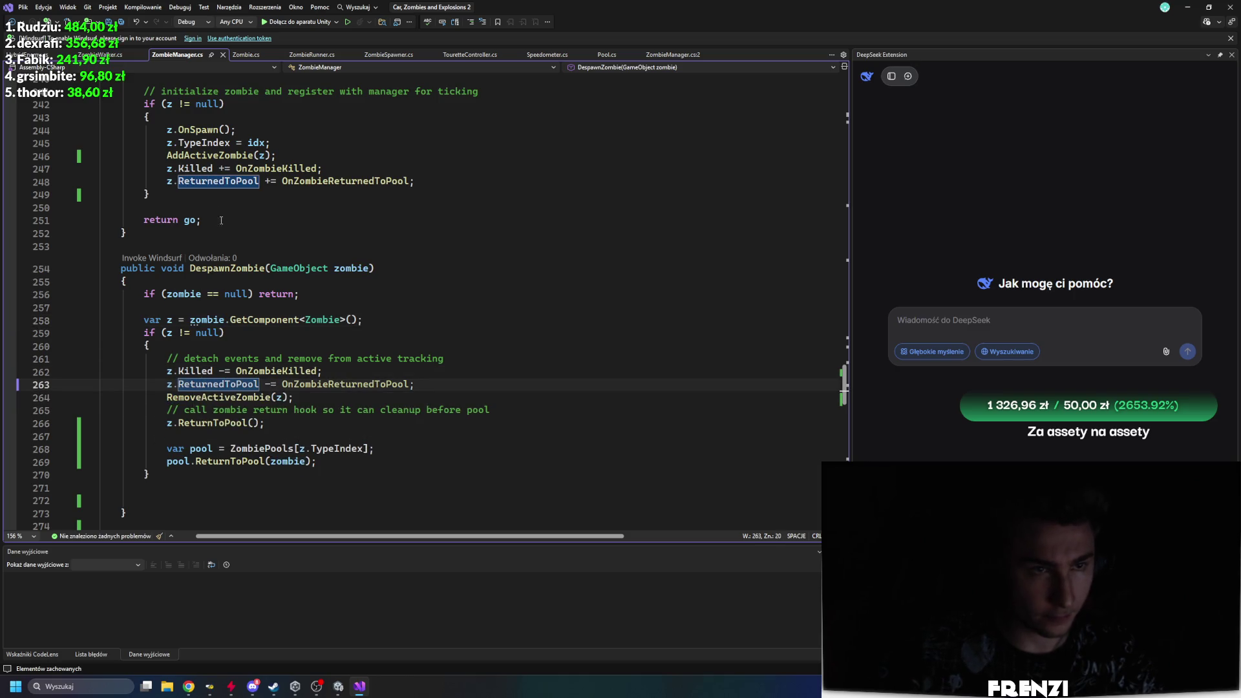
left_click(246, 55)
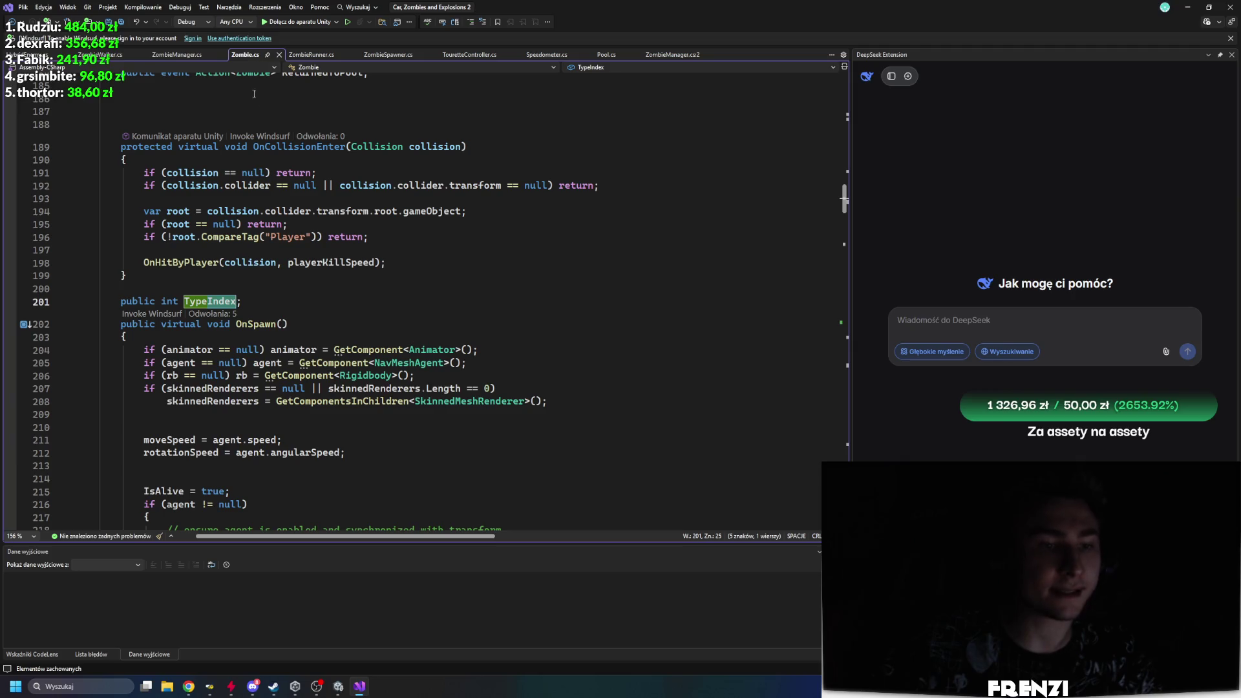
Step: Uncomment line 254 so ReturnToPool calls ZombieManager.Instance?.DespawnZombie(gameObject), save, and go to its definition
scroll(313, 296, "down", 20)
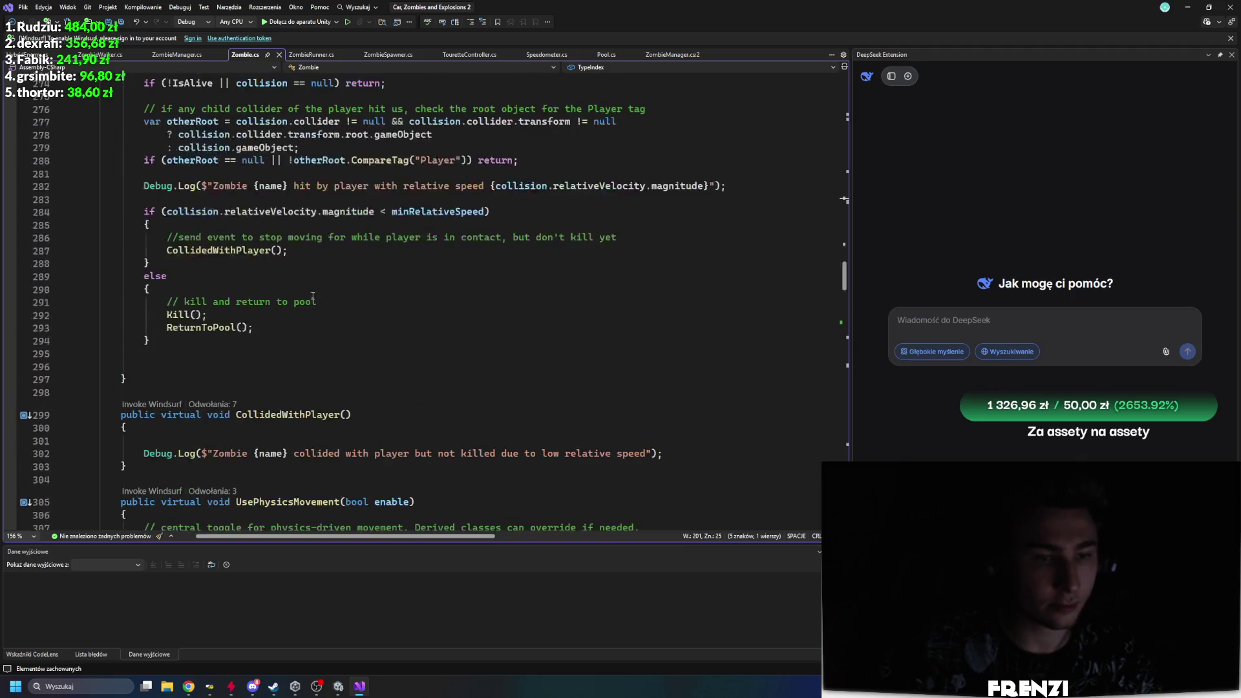
scroll(313, 296, "up", 13)
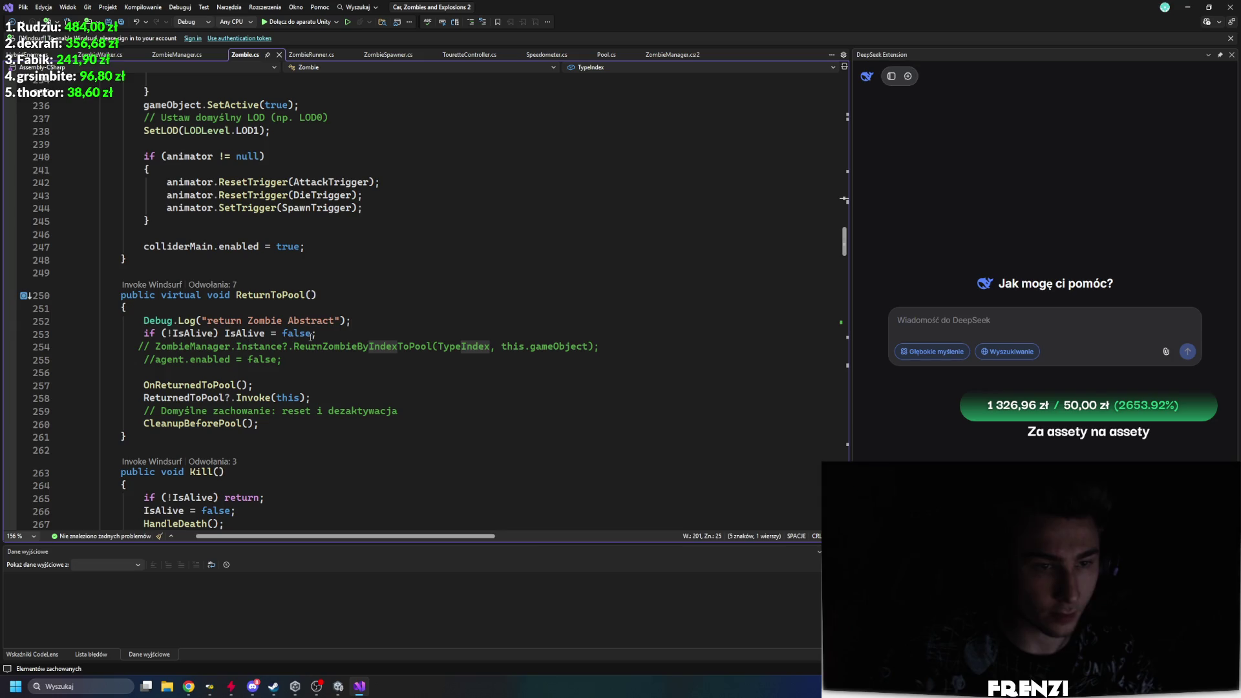
left_click(323, 335)
left_click(155, 346)
key("BackSpace")
key("BackSpace")
key("BackSpace")
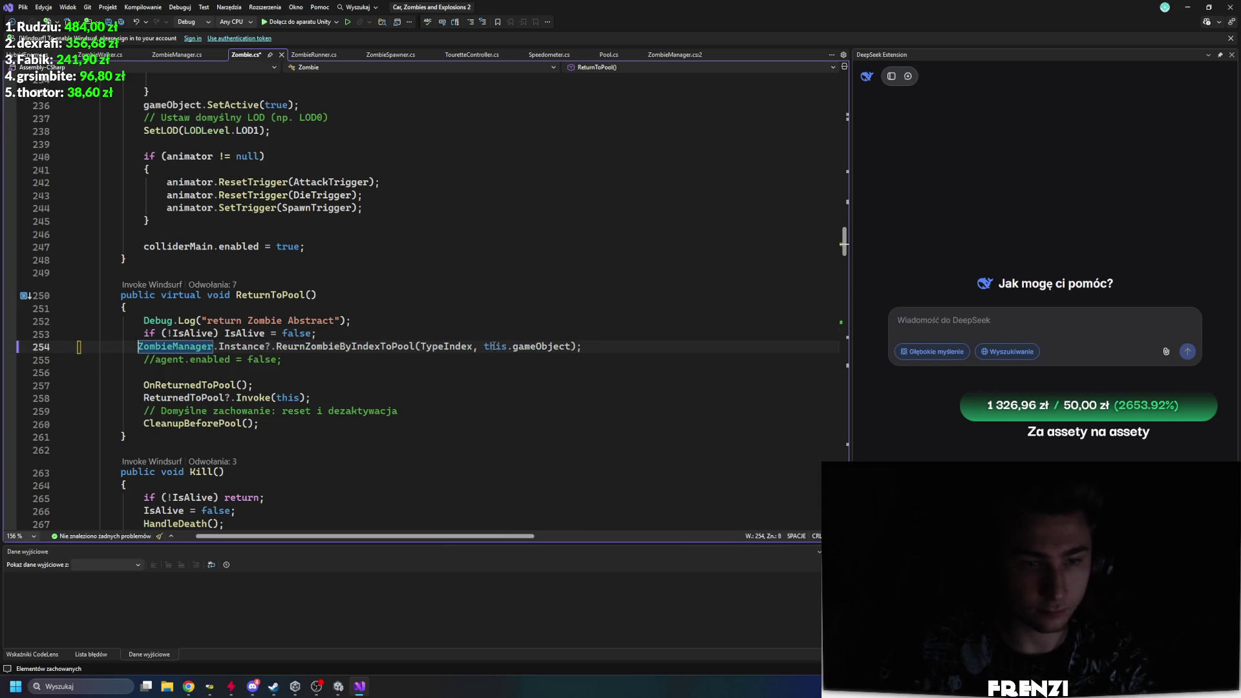
left_click_drag(582, 347, 276, 347)
type("Desp")
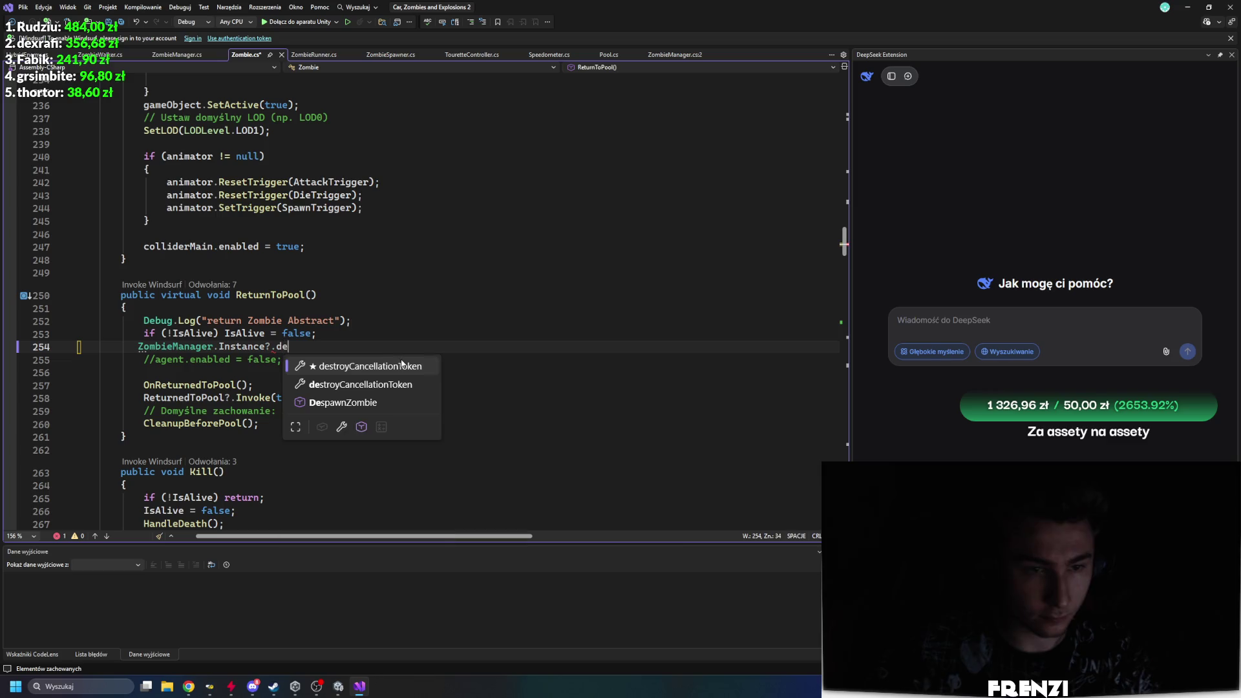
key("Tab")
key("Tab")
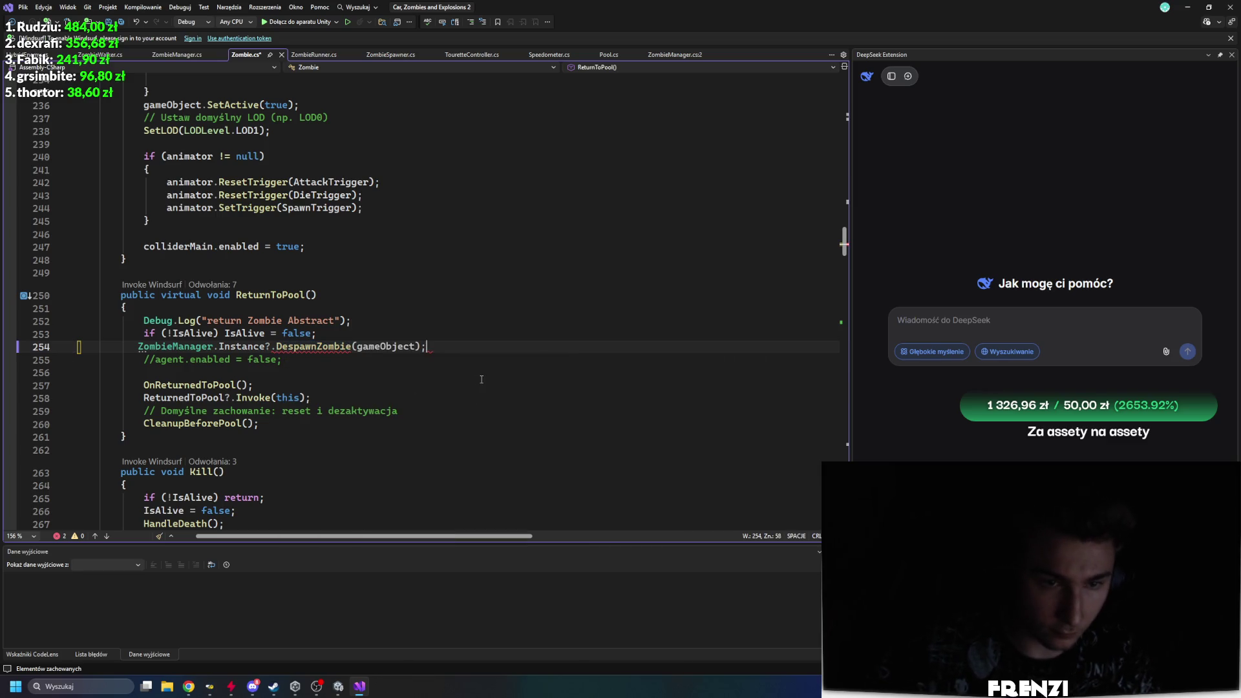
key("ctrl+s")
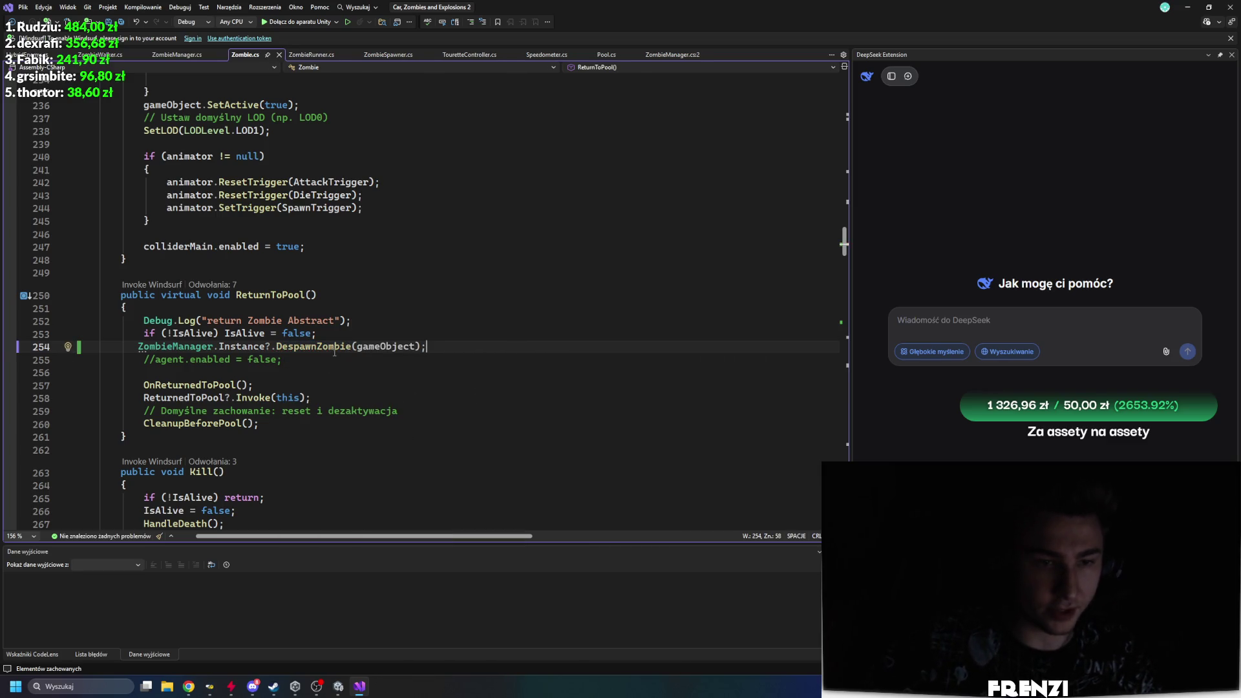
left_click(335, 349, "ctrl")
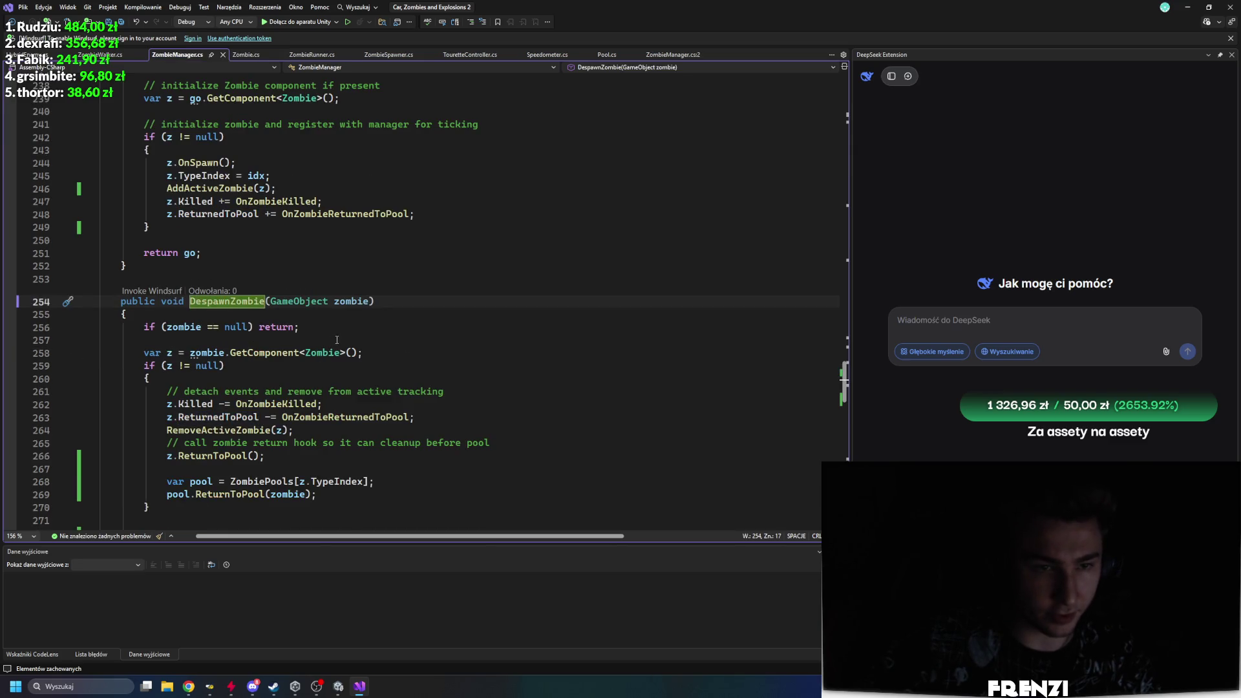
Step: Rerun the game in Unity, inspect a Zombie_walker, then stop and read the StackOverflowException error
left_click(337, 685)
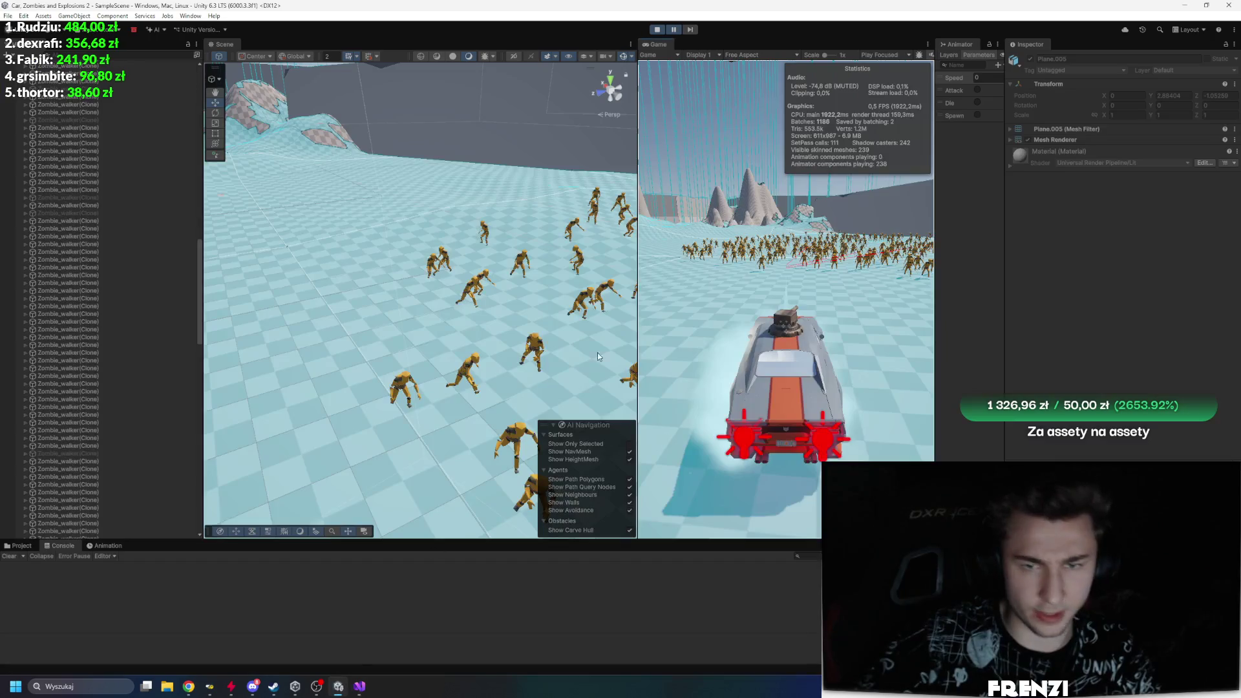
left_click(656, 29)
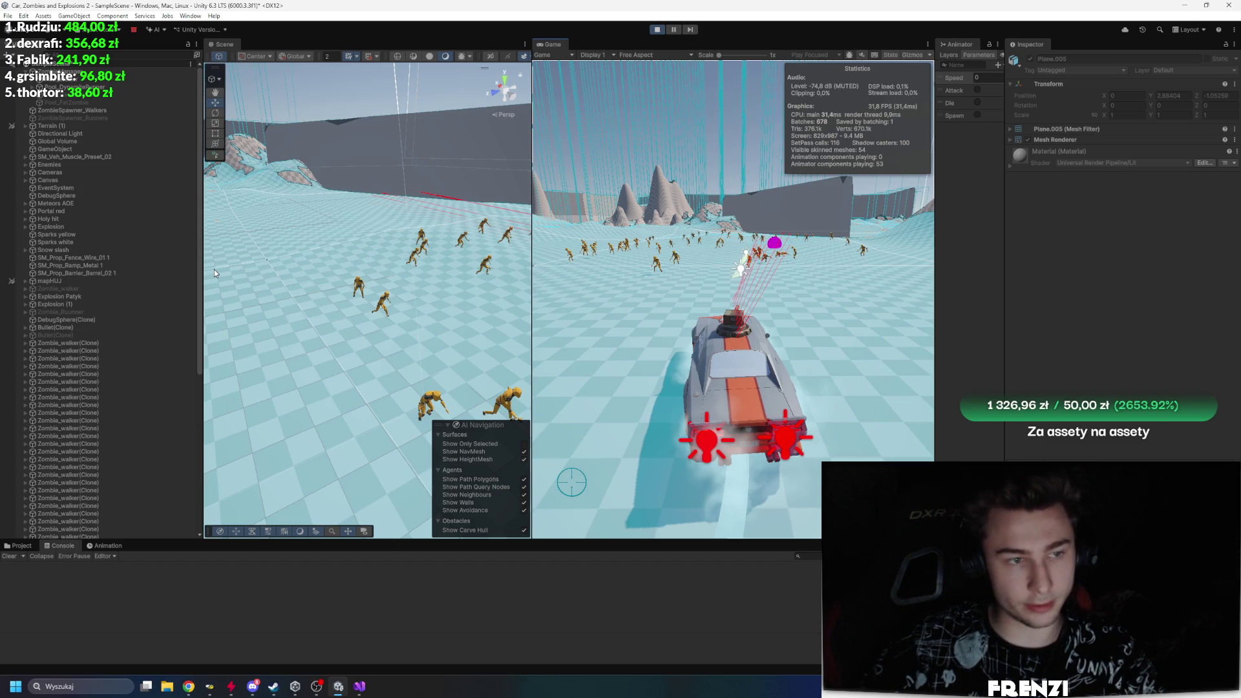
left_click(167, 288)
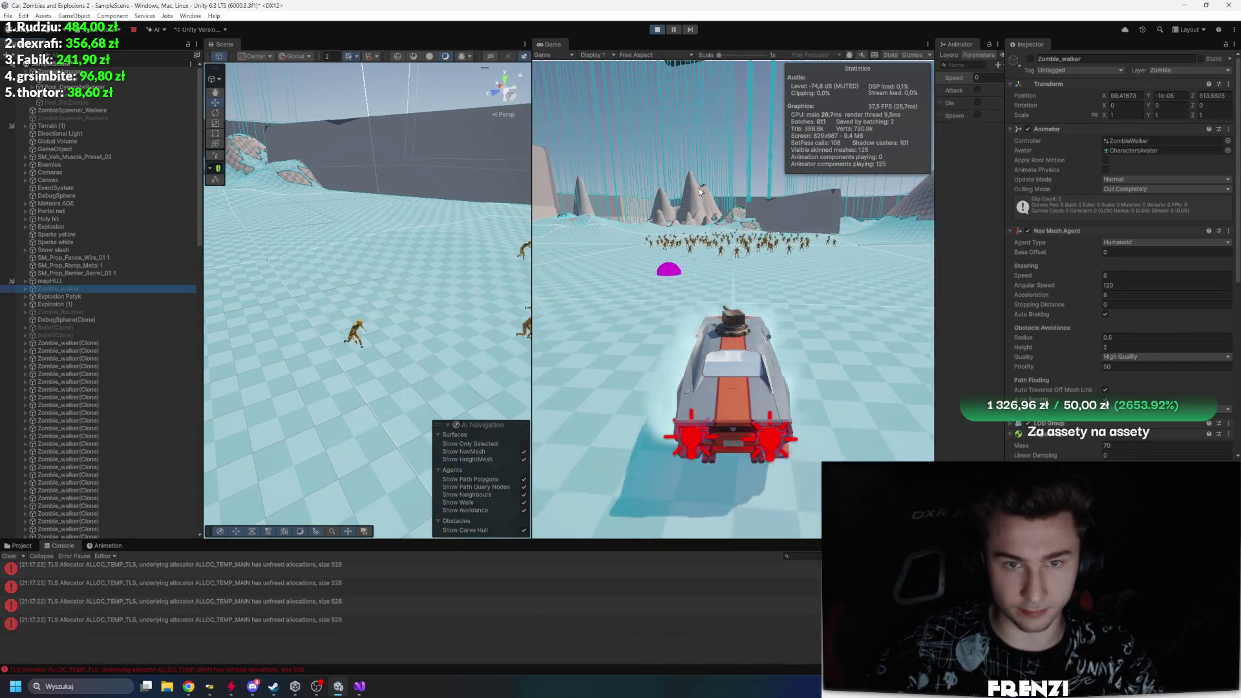
left_click(736, 262)
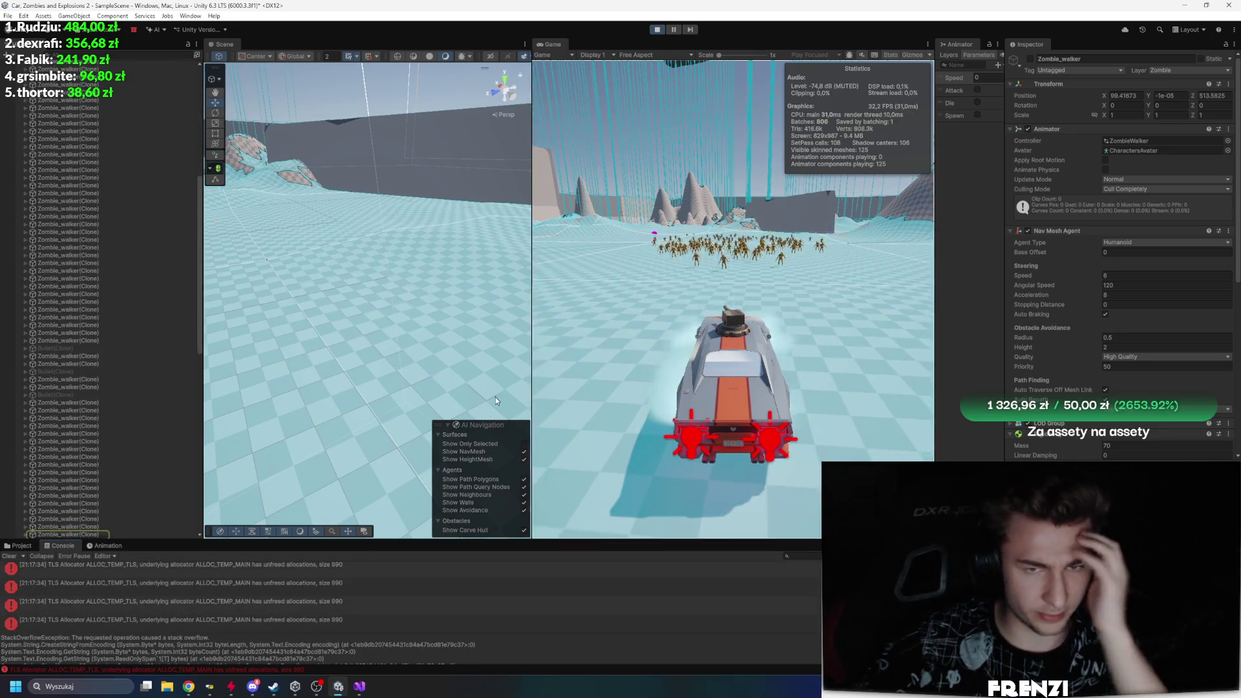
left_click(657, 29)
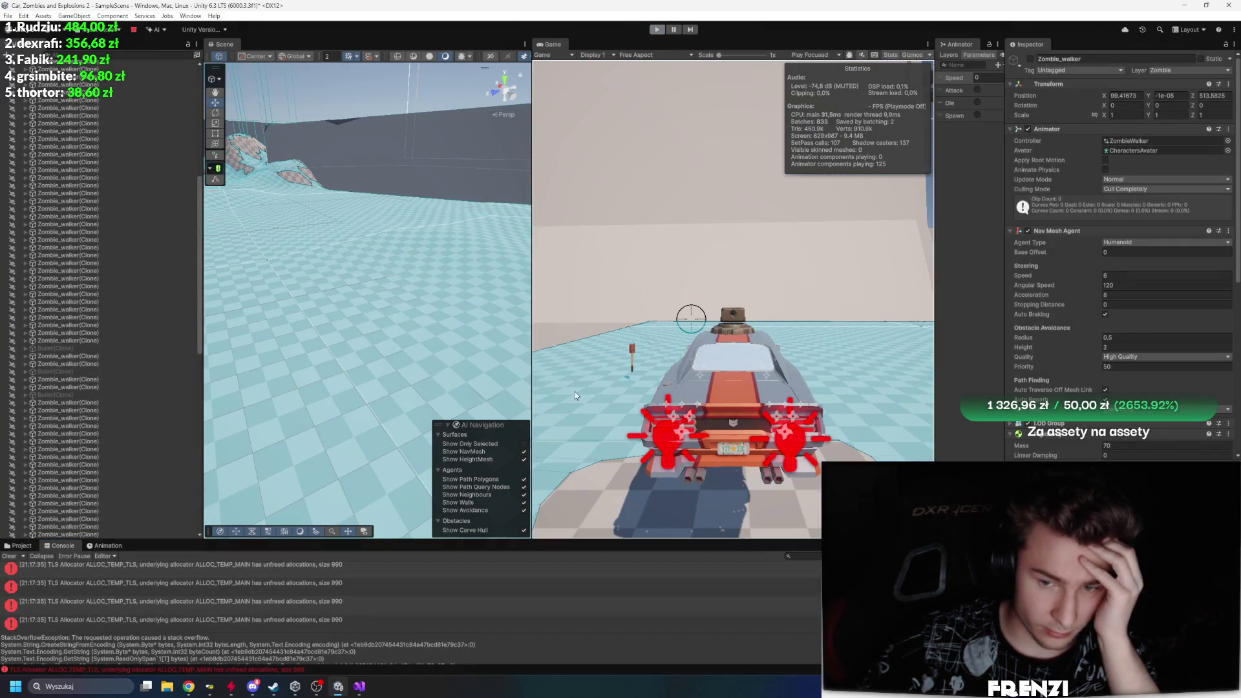
left_click(340, 602)
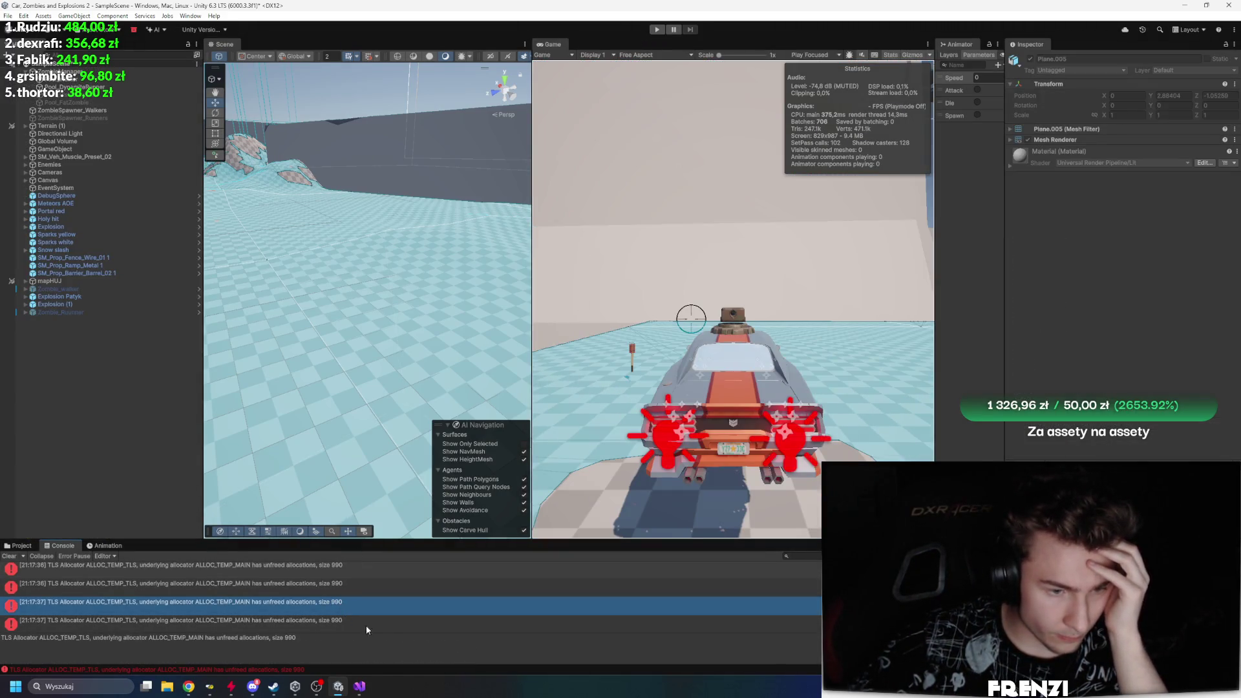
Step: Back in Visual Studio, locate the z.ReturnToPool() line in DespawnZombie
left_click(360, 686)
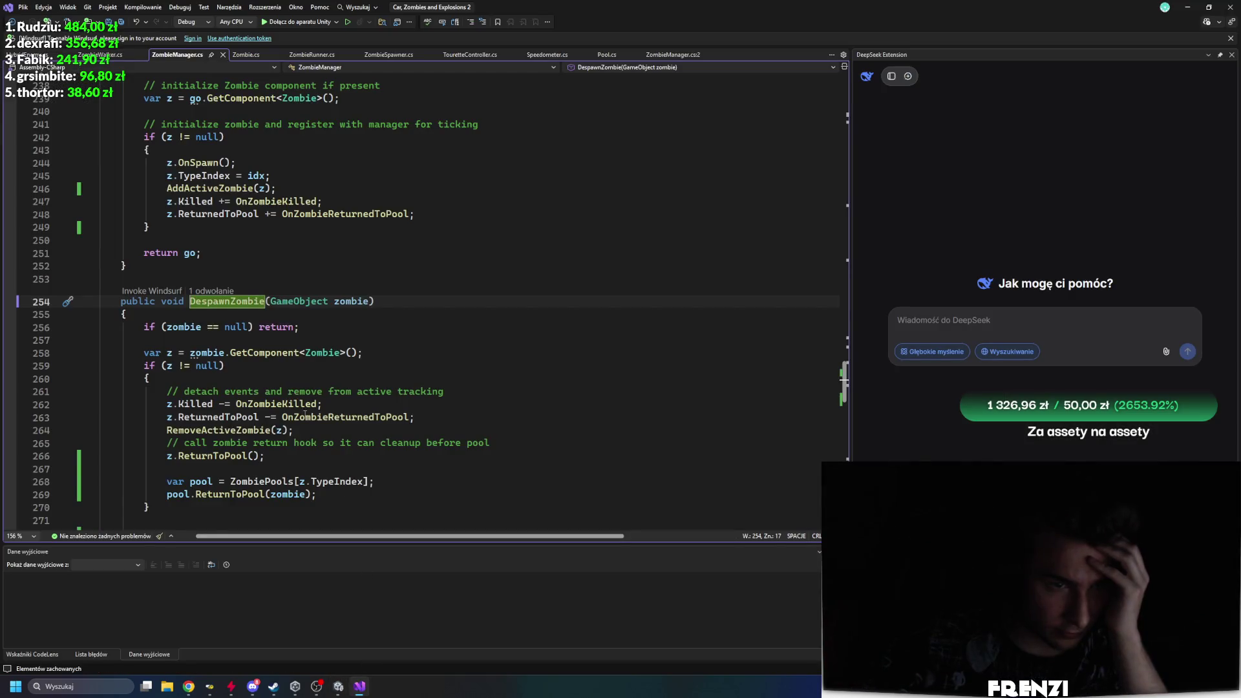
scroll(305, 414, "down", 3)
scroll(308, 388, "up", 1)
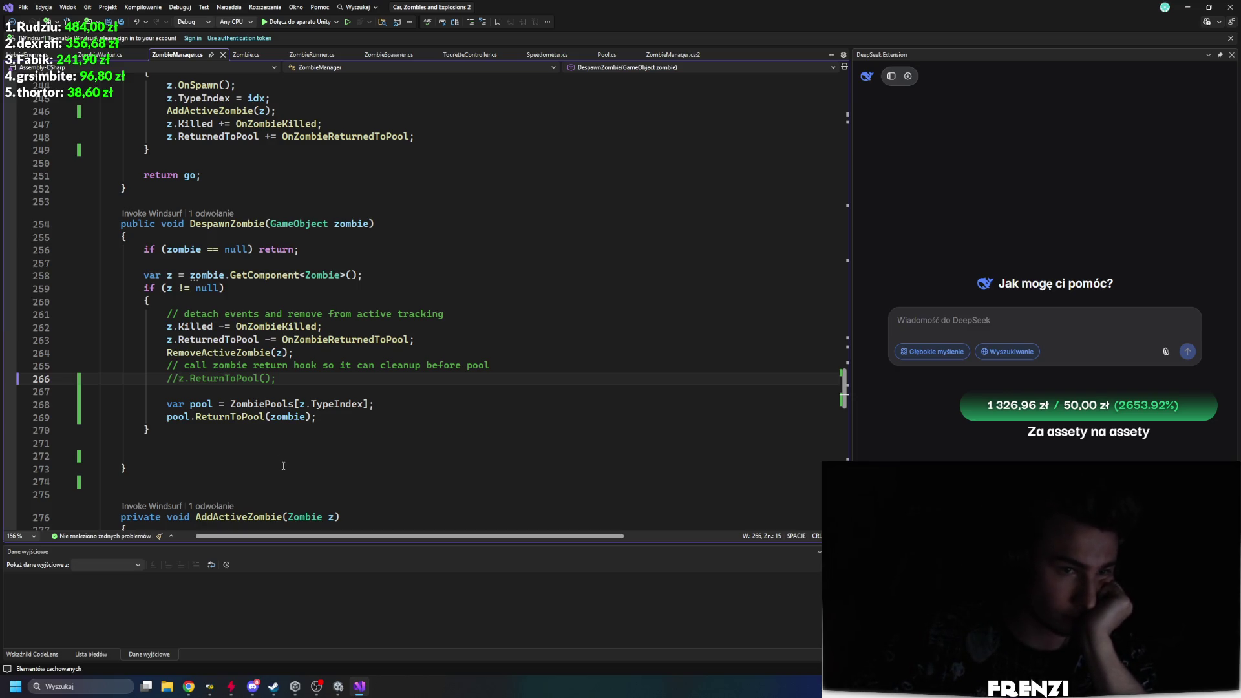
Step: Clear the old Console errors and do a quick Play/stop test run
left_click(336, 686)
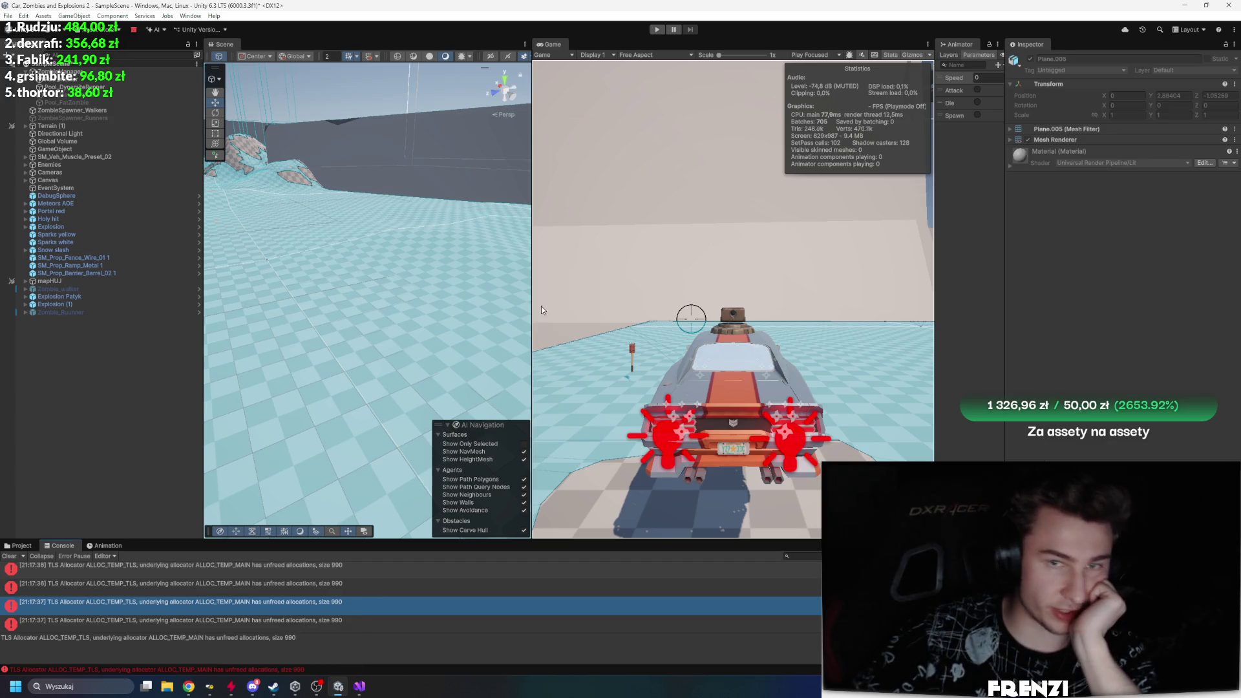
left_click(9, 556)
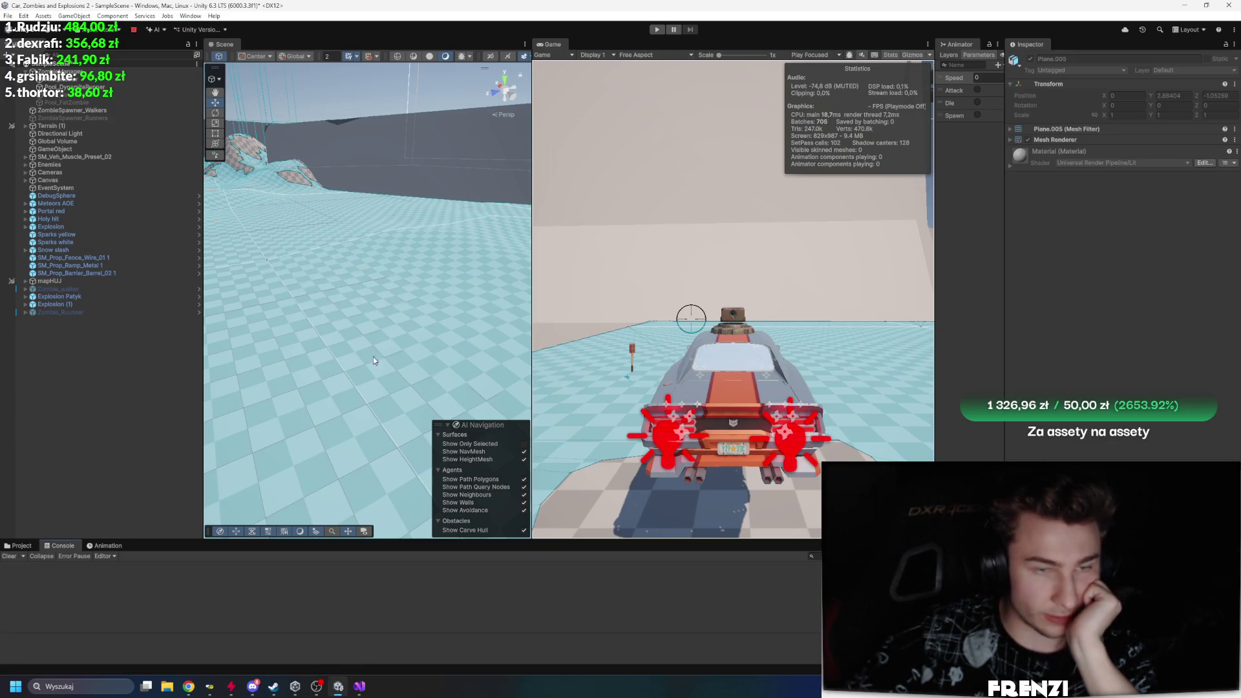
left_click(656, 29)
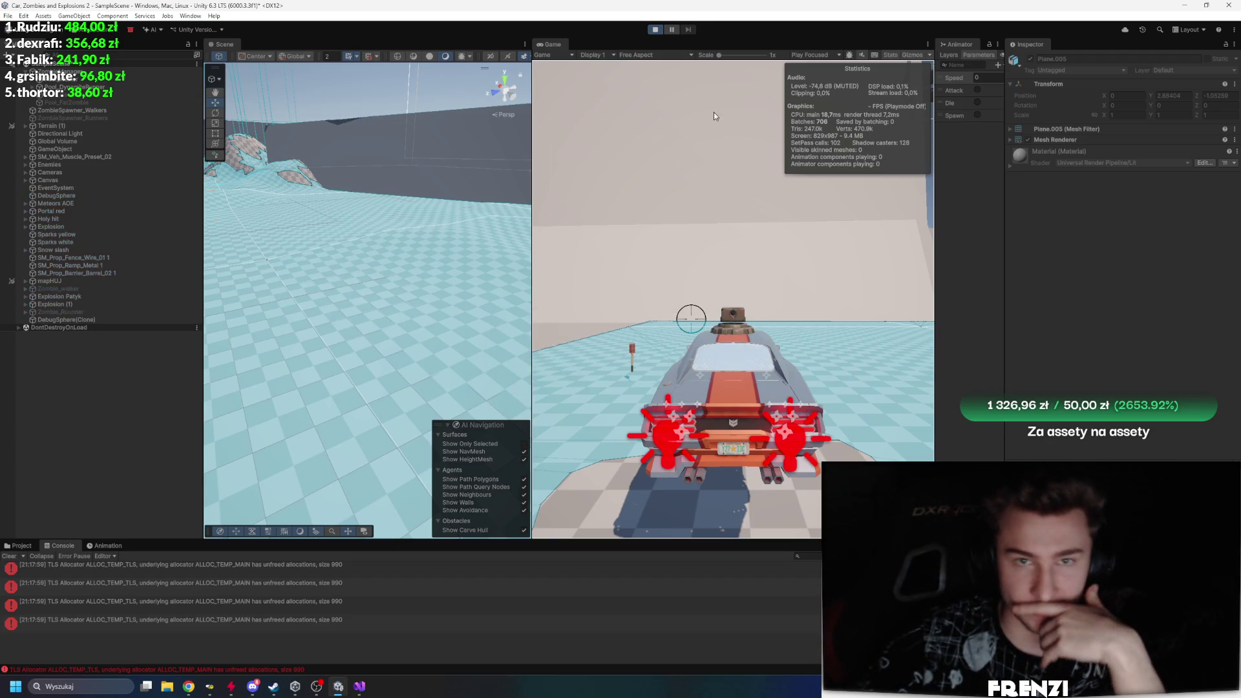
left_click(657, 29)
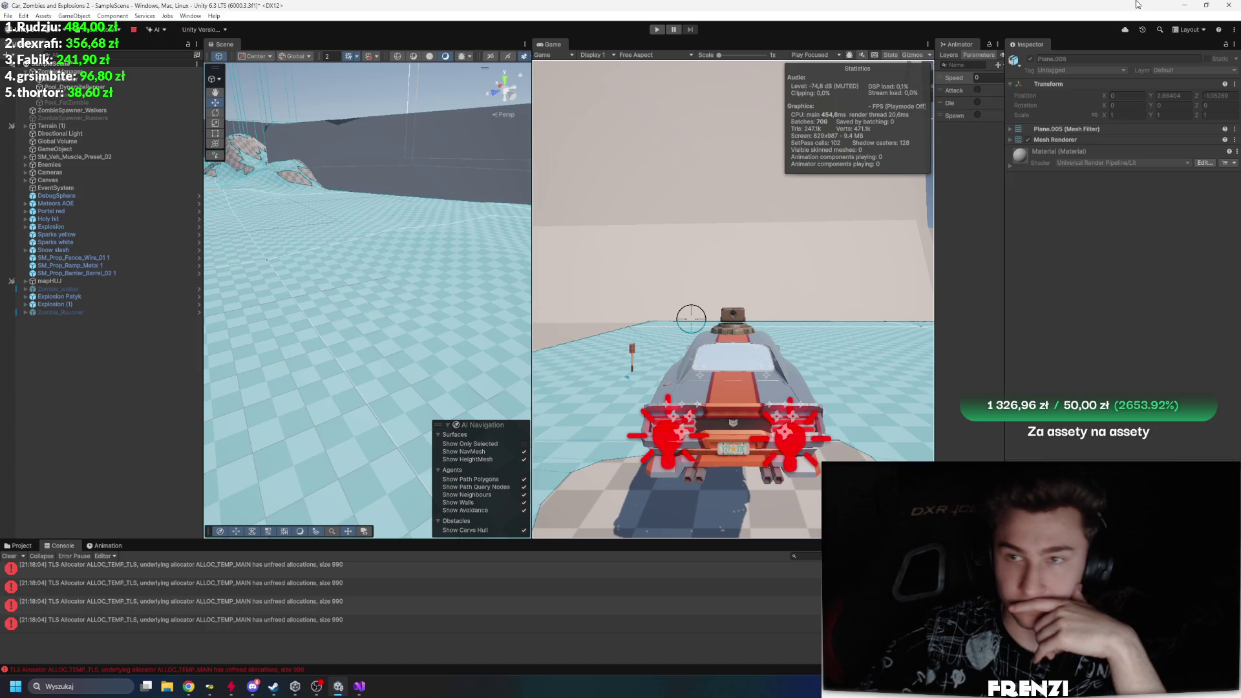
Step: Close Unity without saving scene changes and bring the reopened project to the front
left_click(1228, 5)
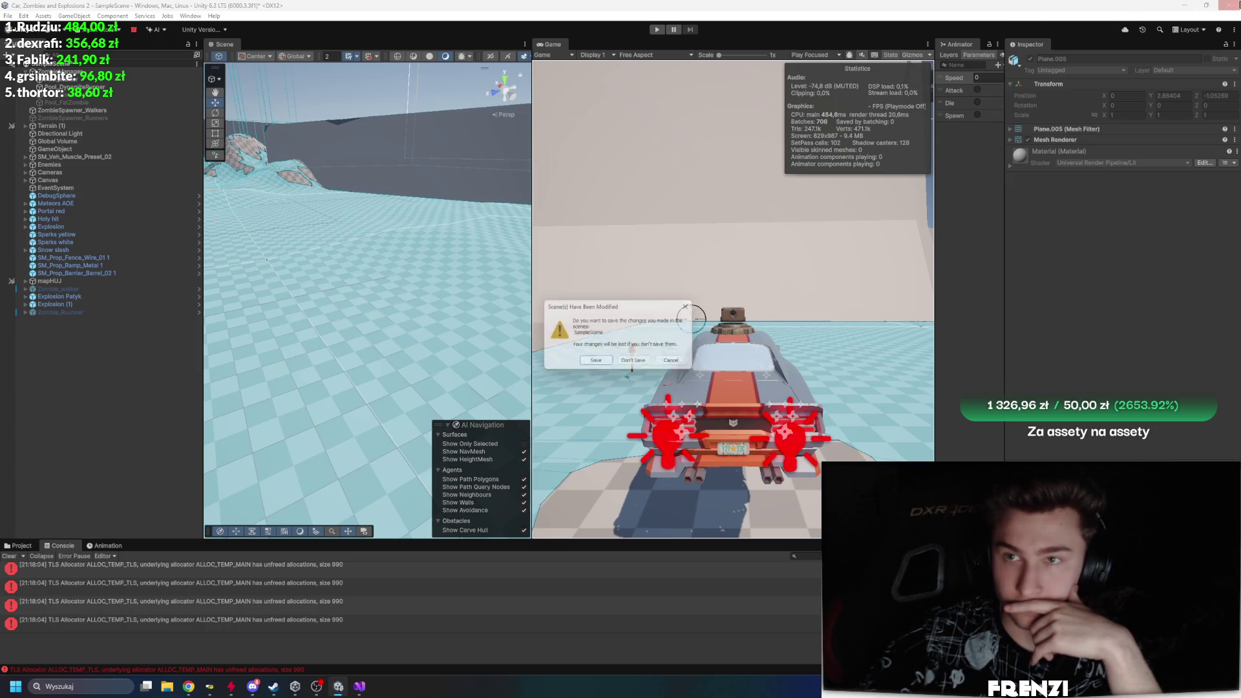
left_click(620, 363)
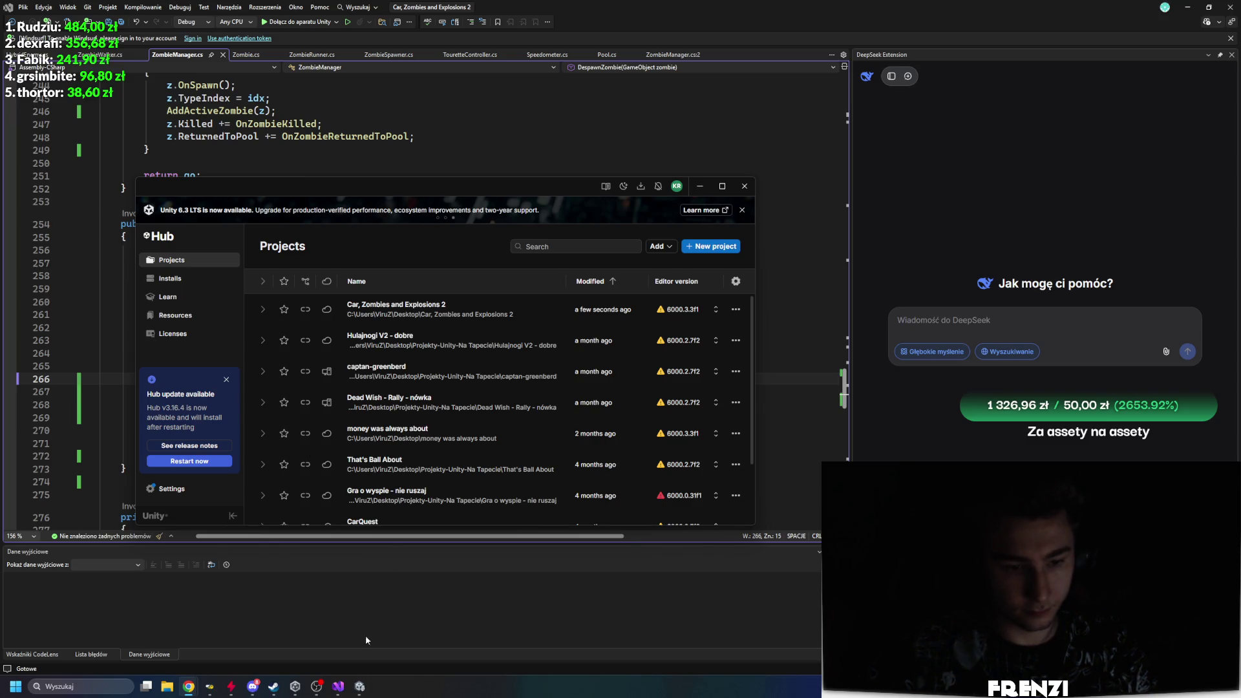
left_click(360, 690)
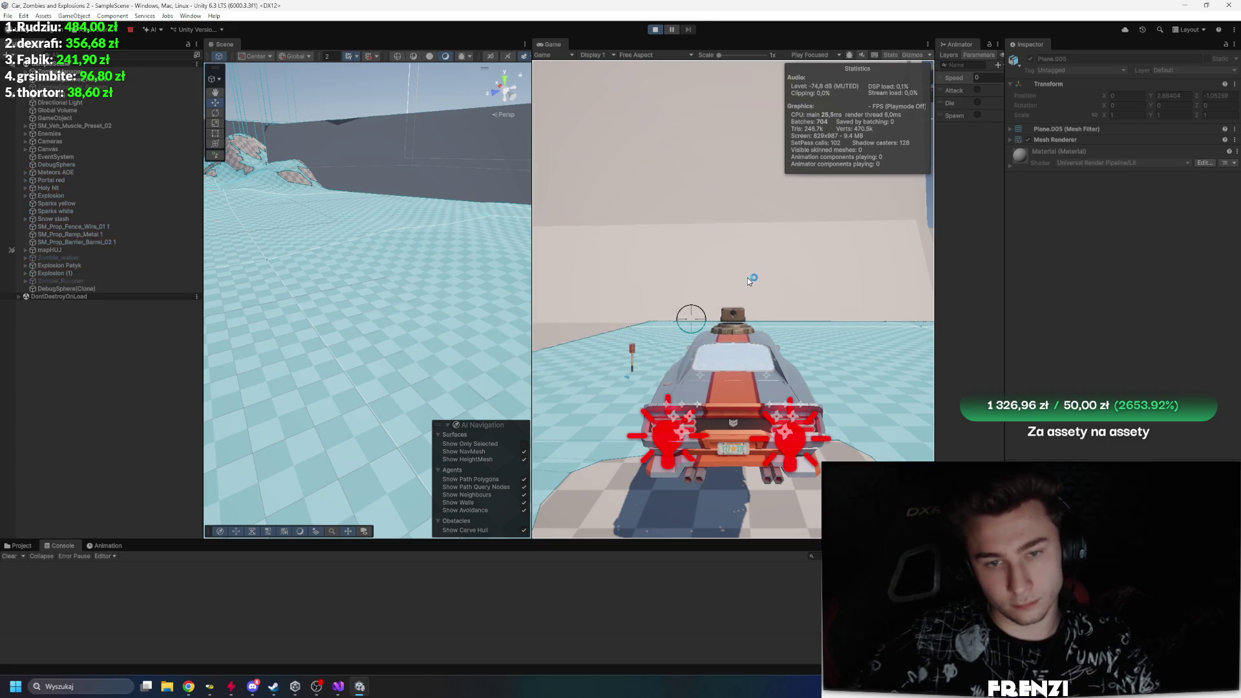
Step: Drive the car right into the horde with Game-view Gizmos hidden, then stop with Ctrl+P
key("w")
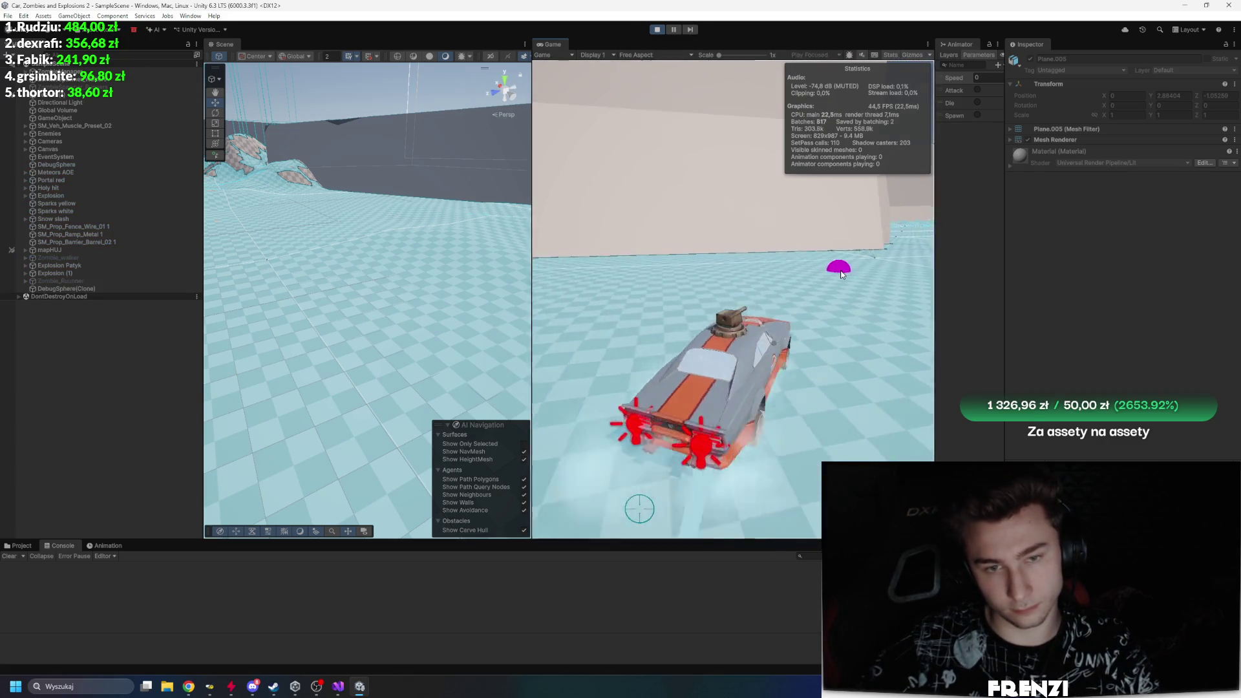
key("d")
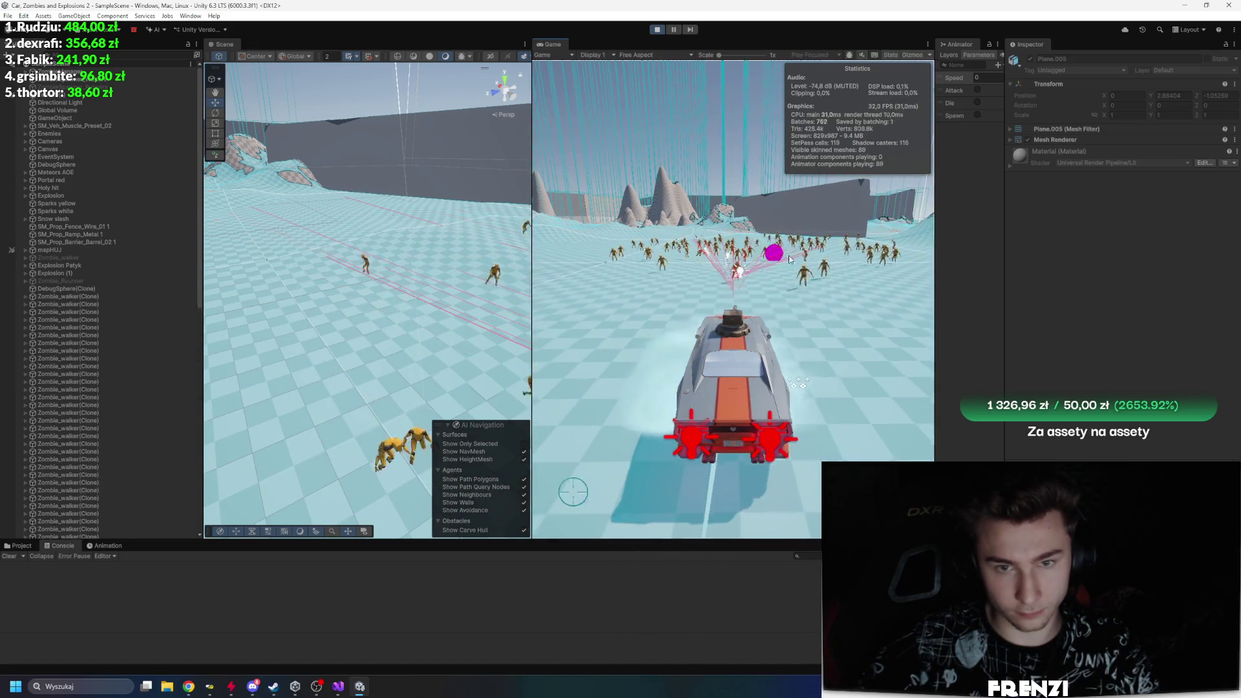
scroll(388, 310, "down", 5)
scroll(158, 330, "down", 10)
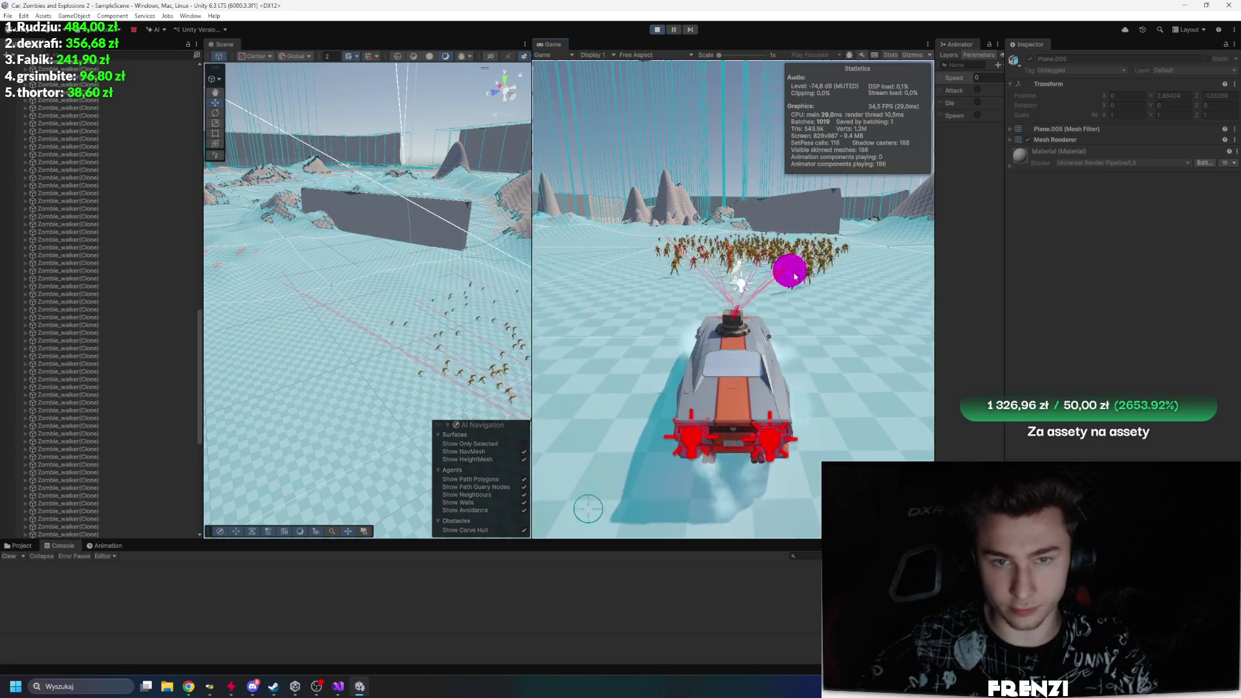
left_click(912, 55)
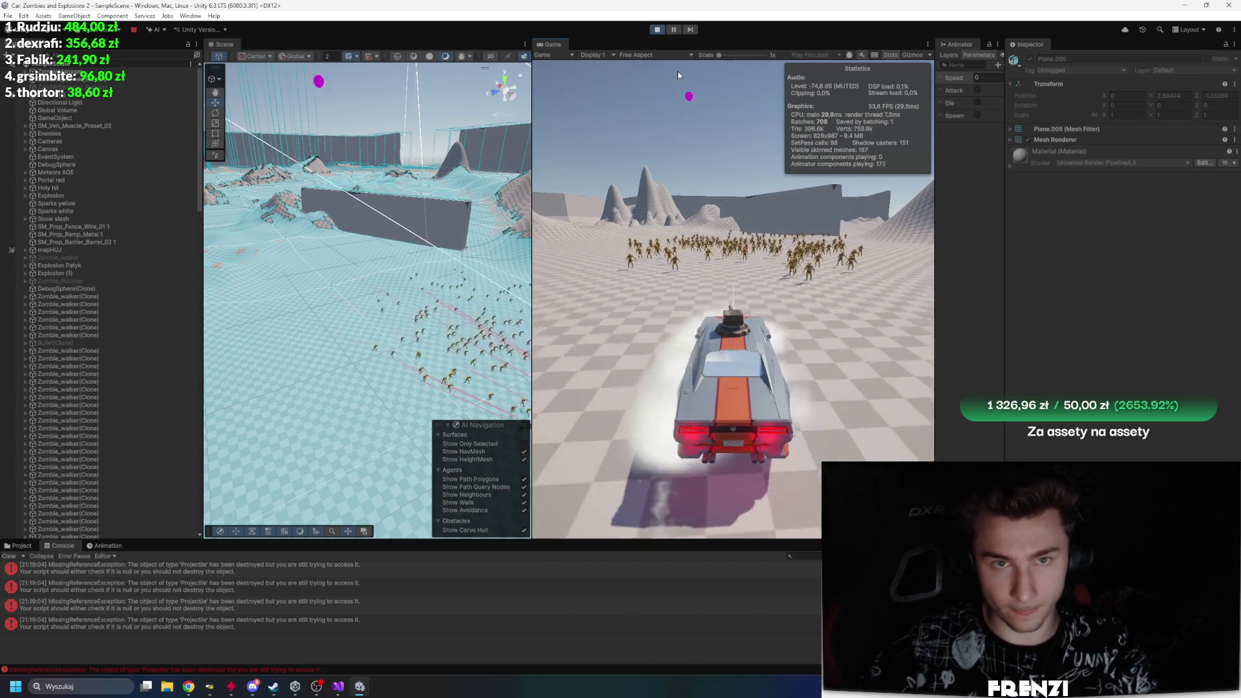
key("ctrl+p")
Step: Check the ZombieSpawner_Walkers and Pool_Walker Inspector settings, then start the game again
left_click(126, 78)
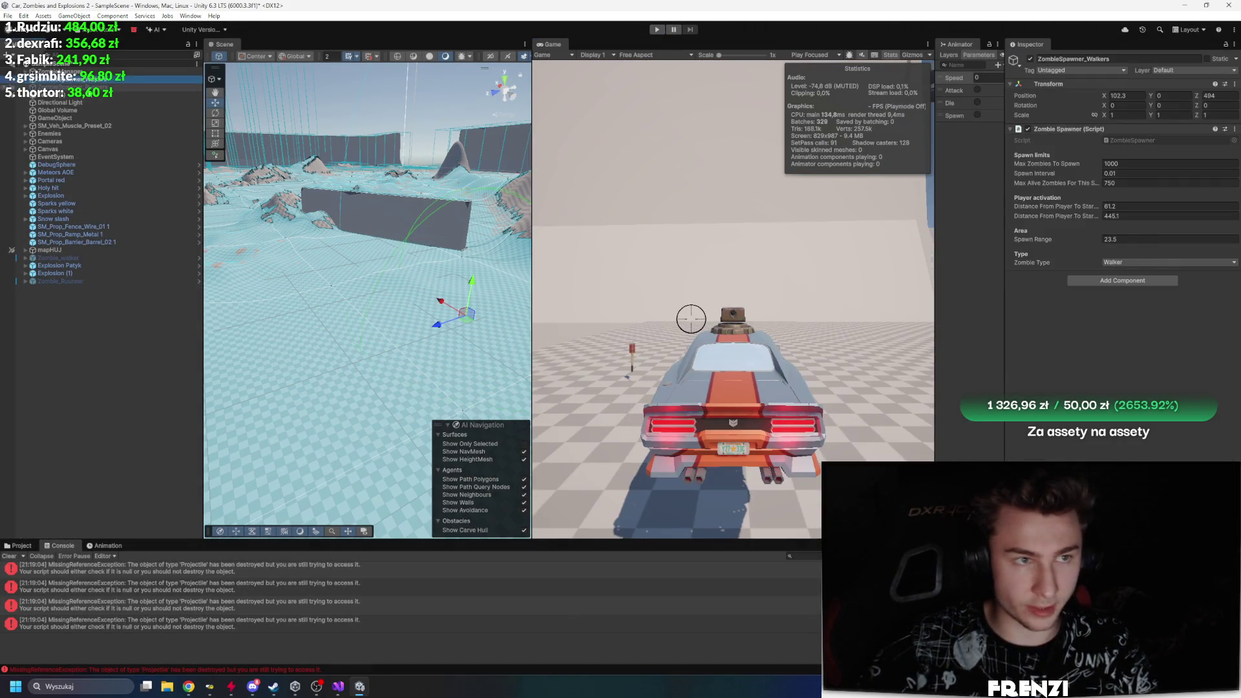
left_click(127, 79)
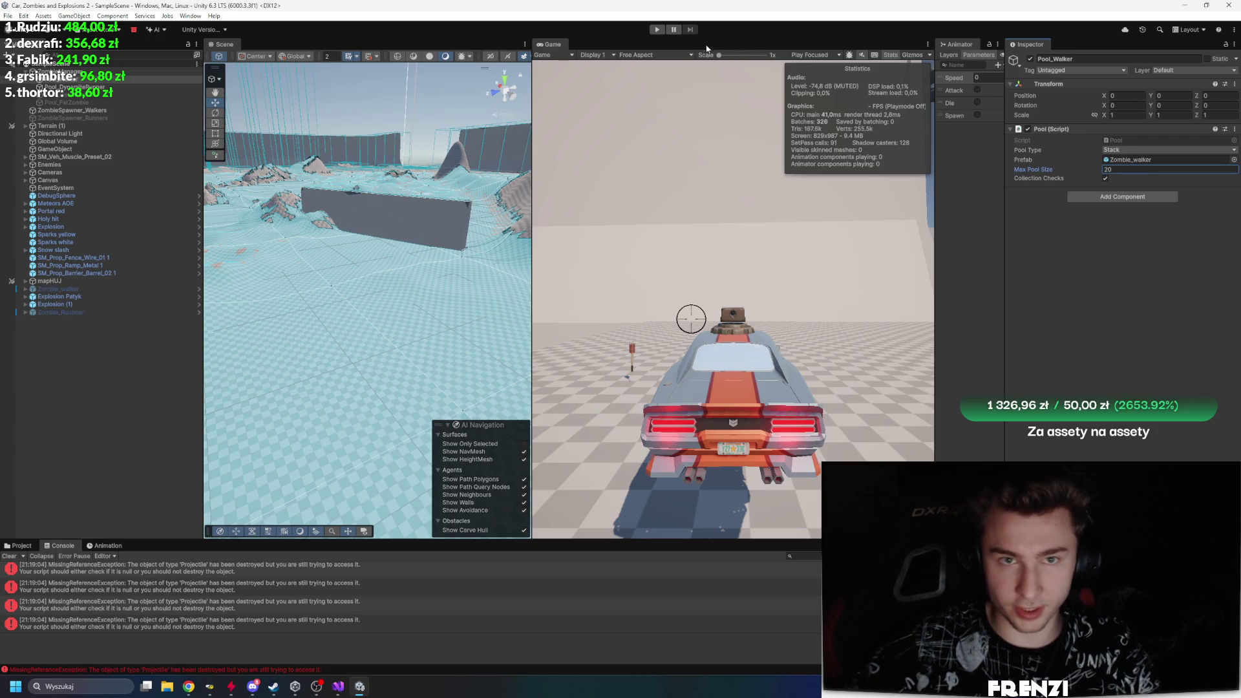
left_click(662, 30)
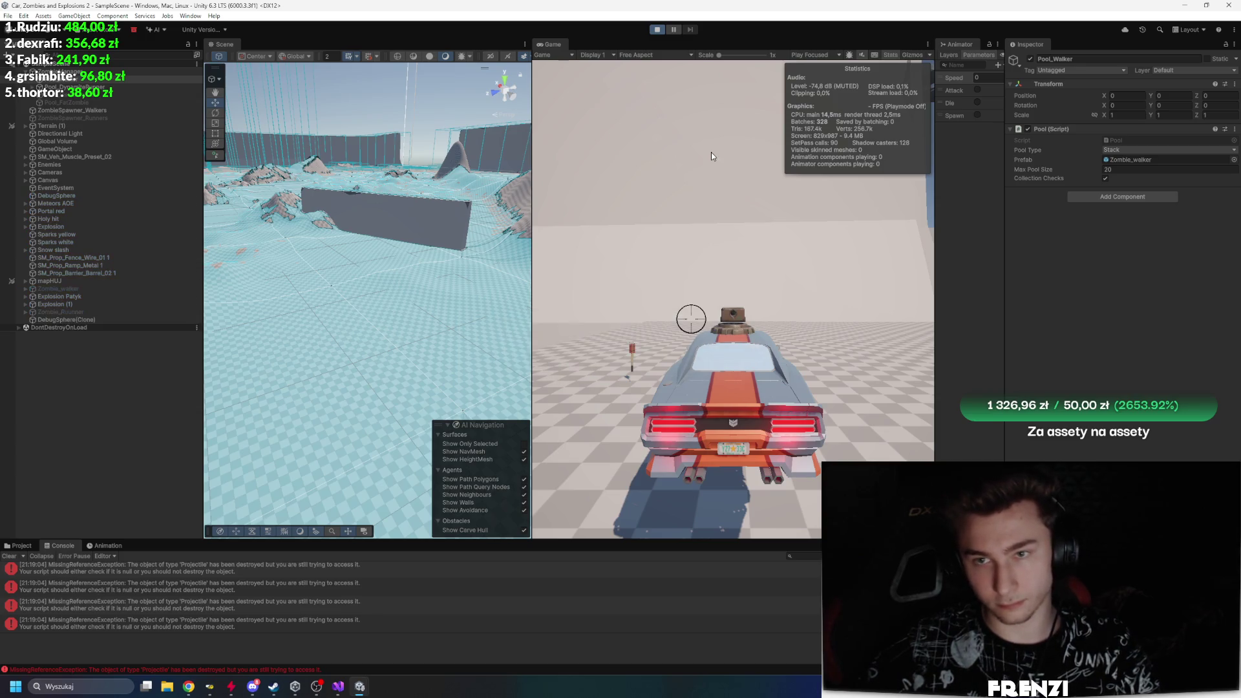
Step: Drive forward and swerve right through the fresh horde, then stop the run with Ctrl+P
key("w")
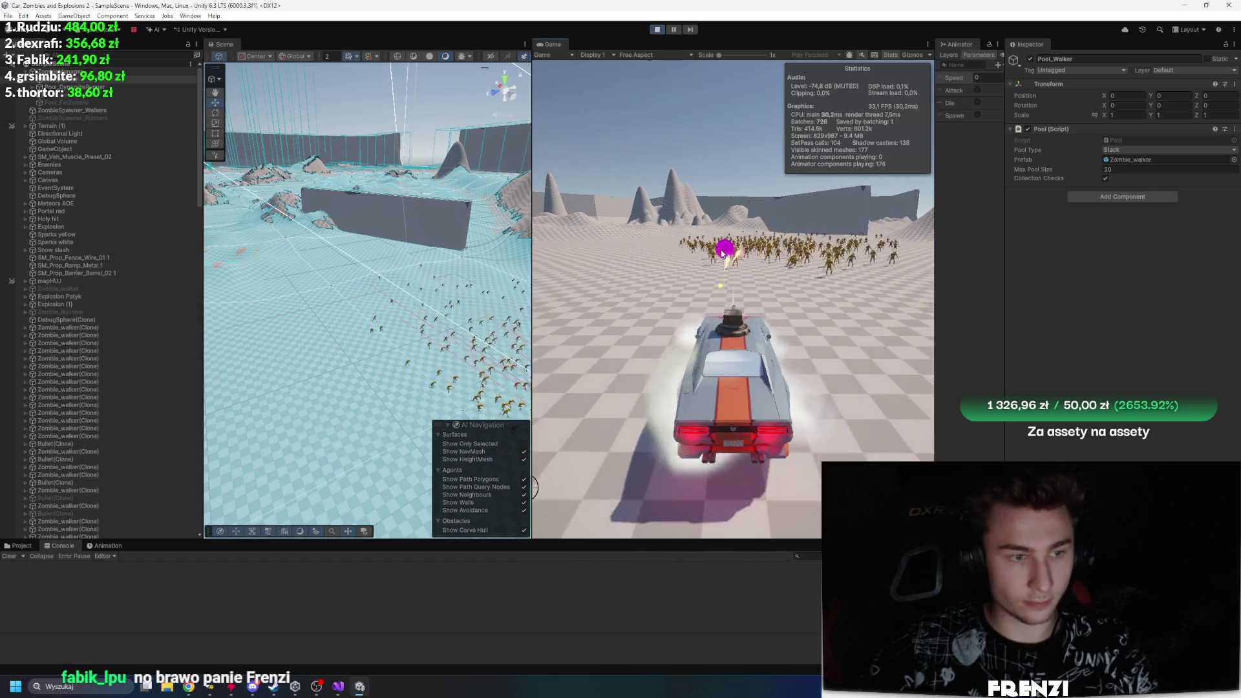
scroll(158, 297, "down", 10)
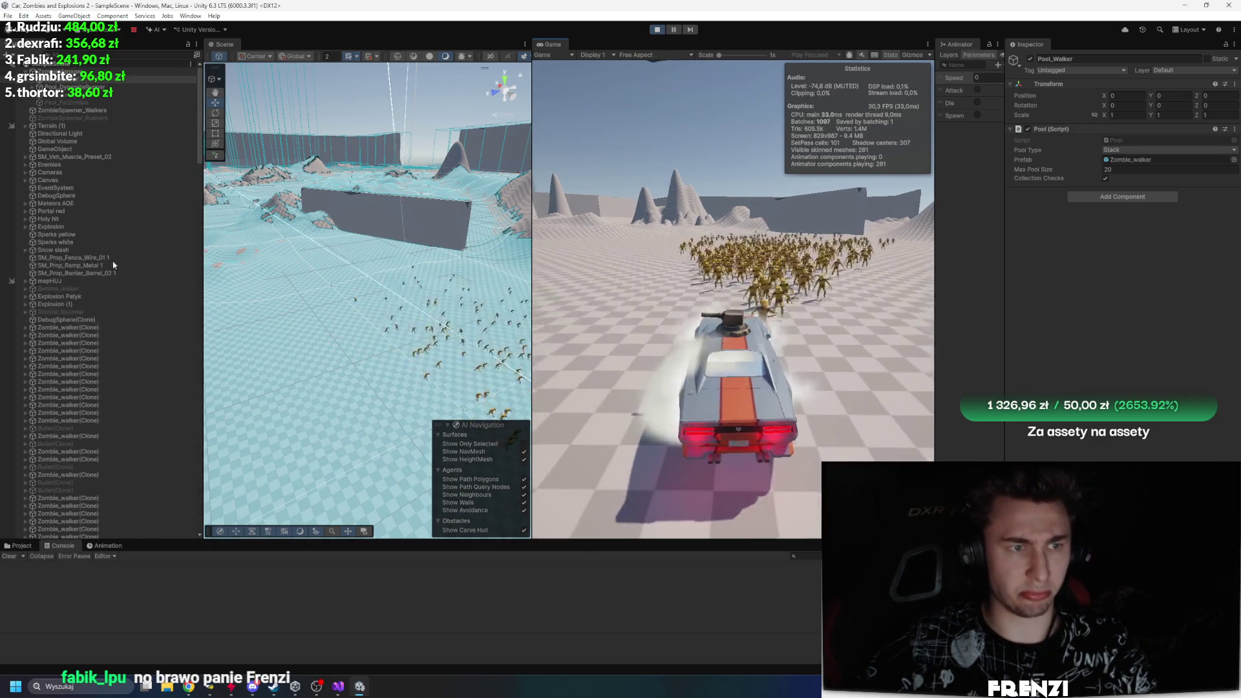
scroll(130, 291, "up", 10)
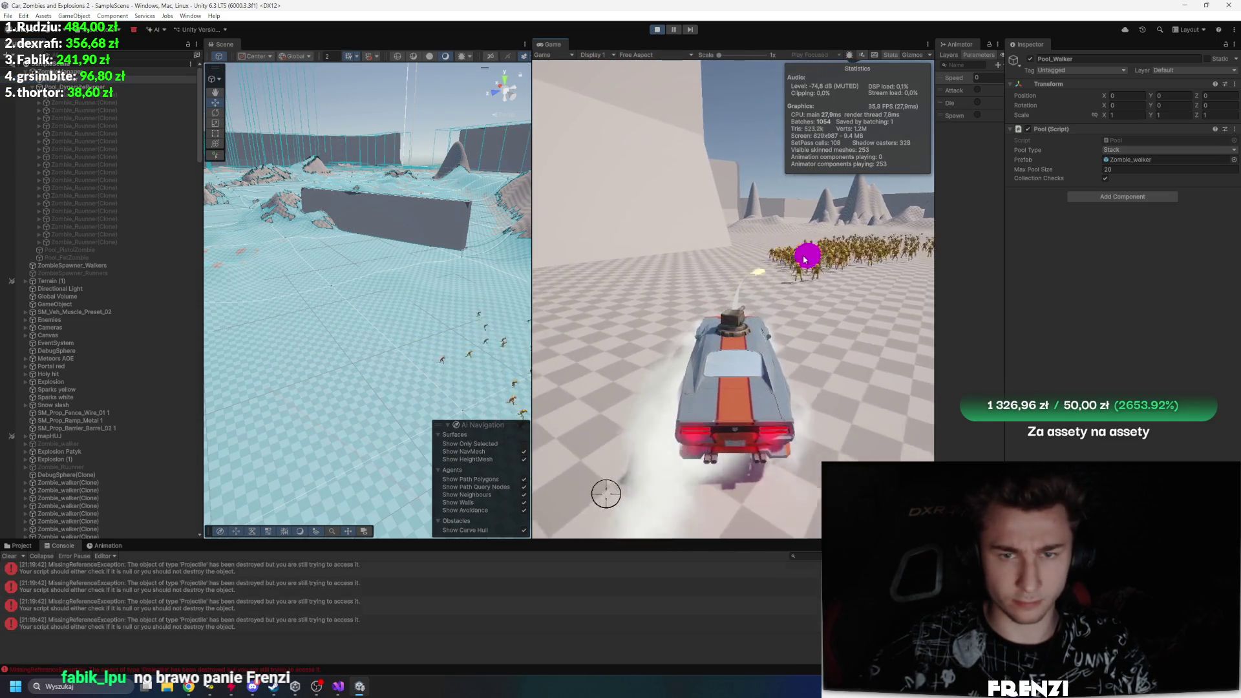
scroll(195, 119, "up", 5)
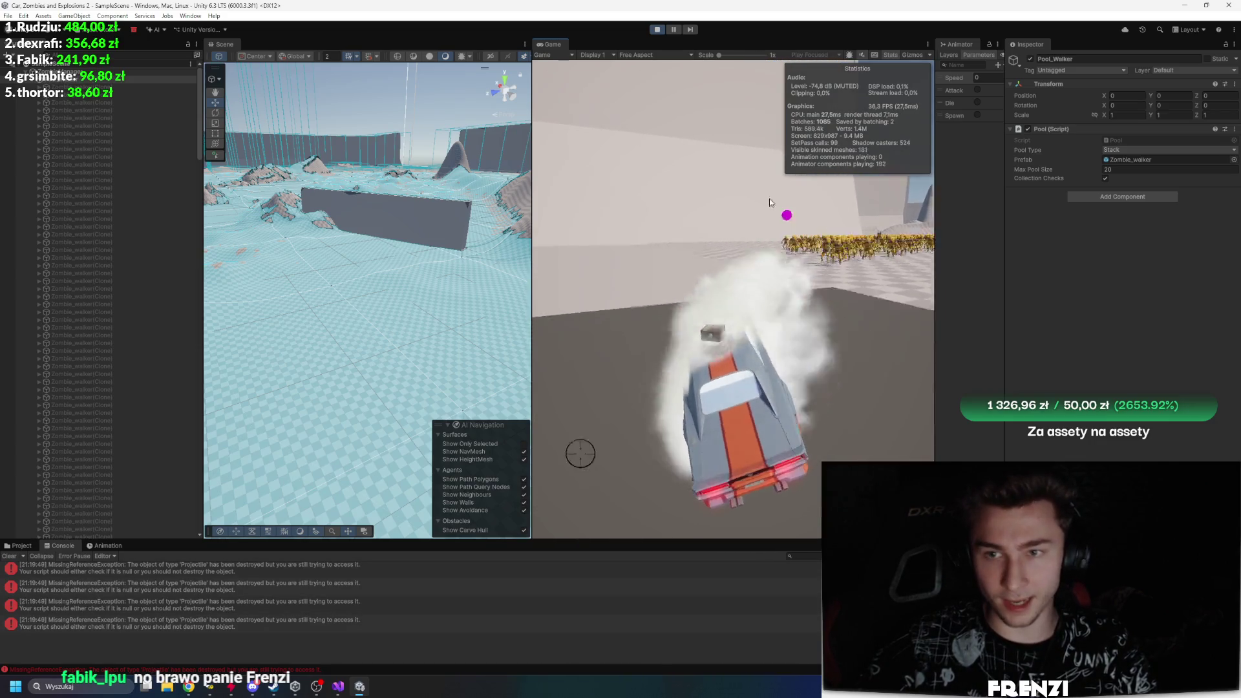
key("ctrl+p")
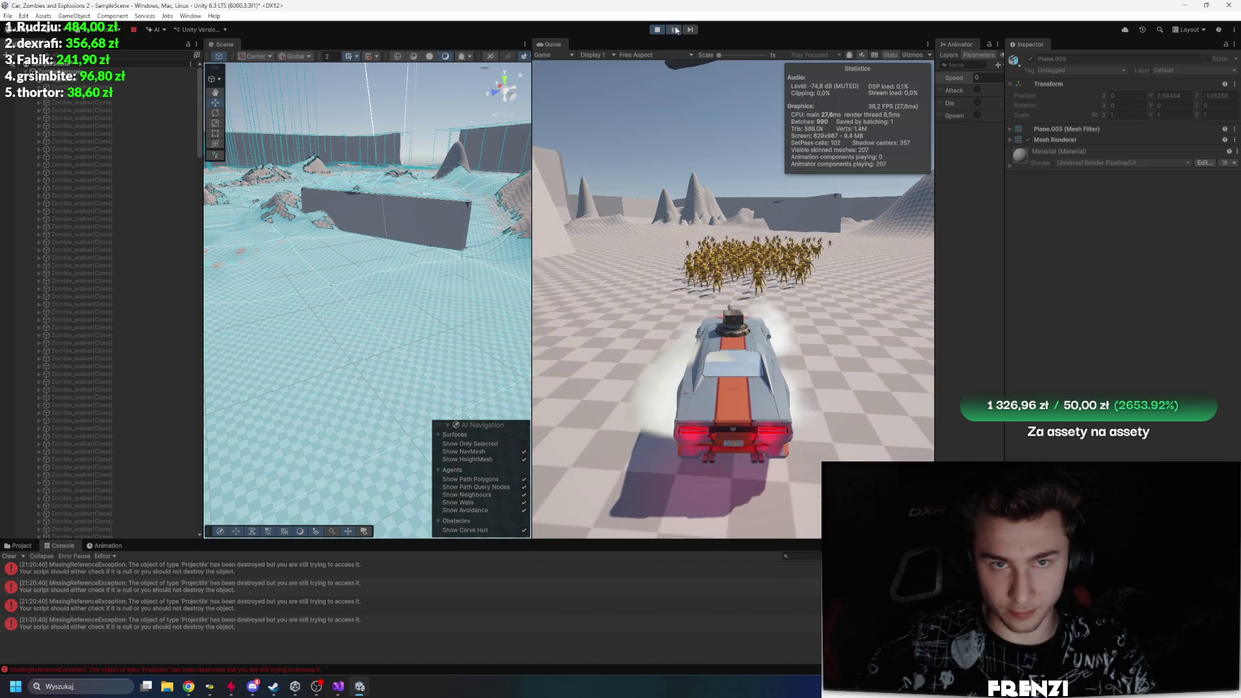
Step: Maximize the Game view with Shift+Space, drive into the horde, then stop Play mode
key("shift+space")
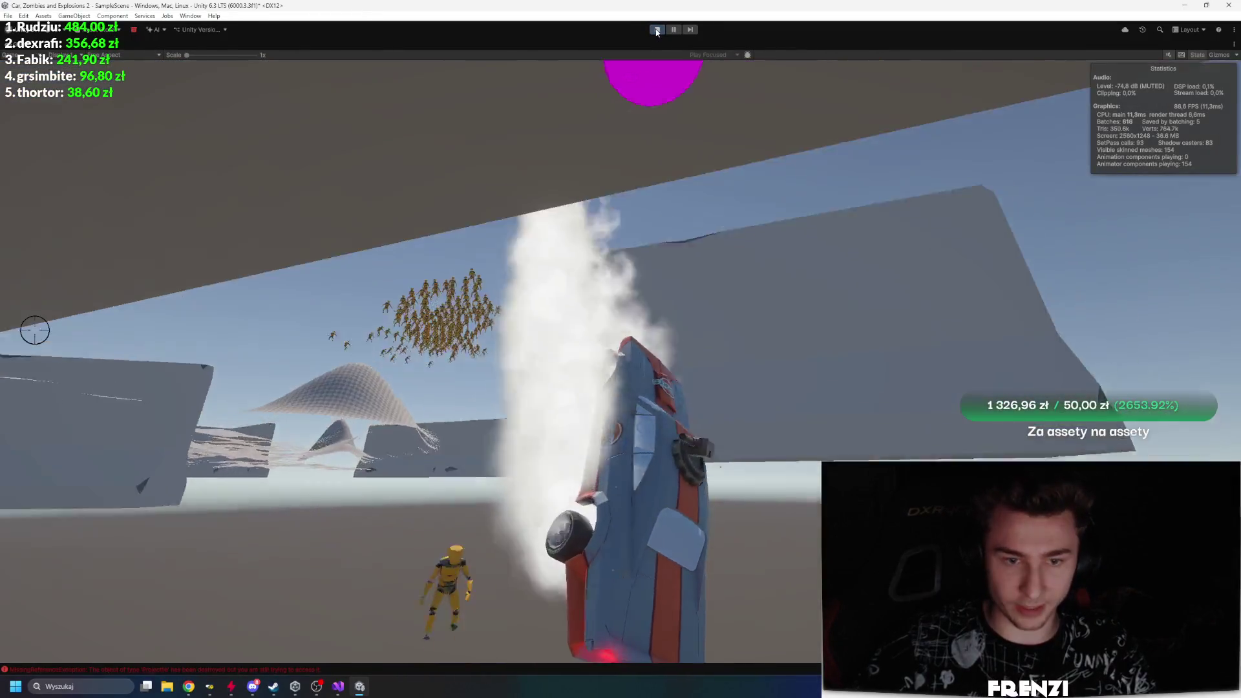
left_click(656, 31)
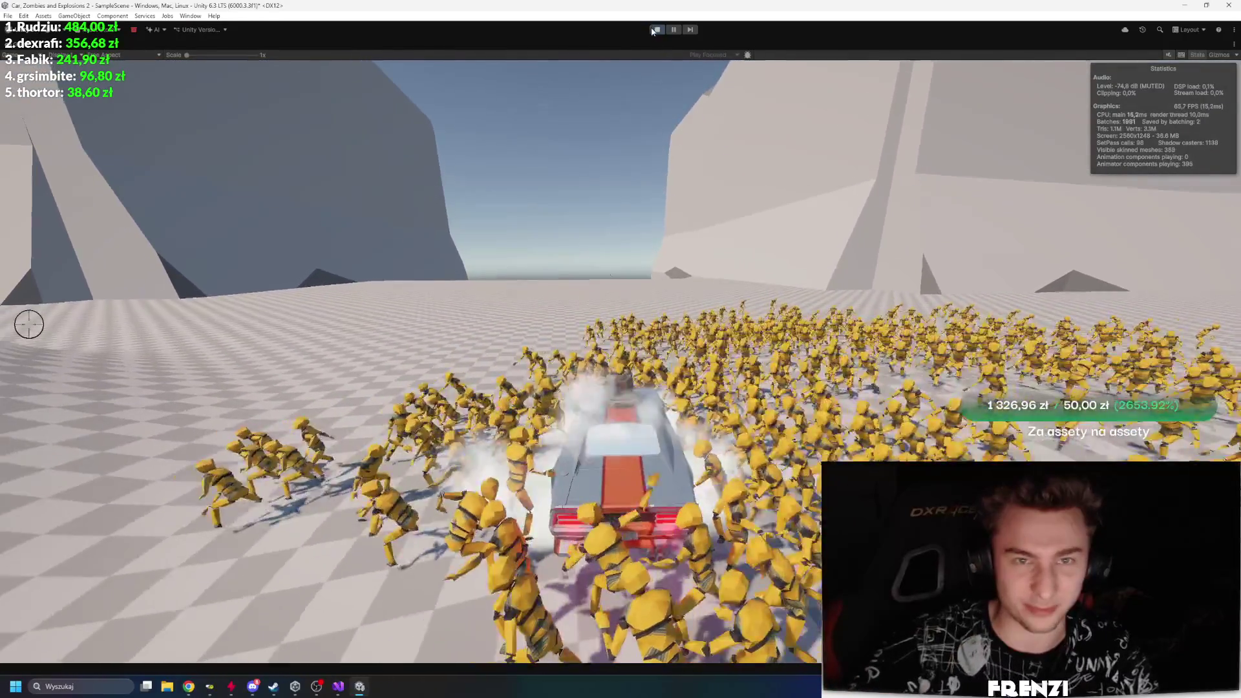
left_click(654, 30)
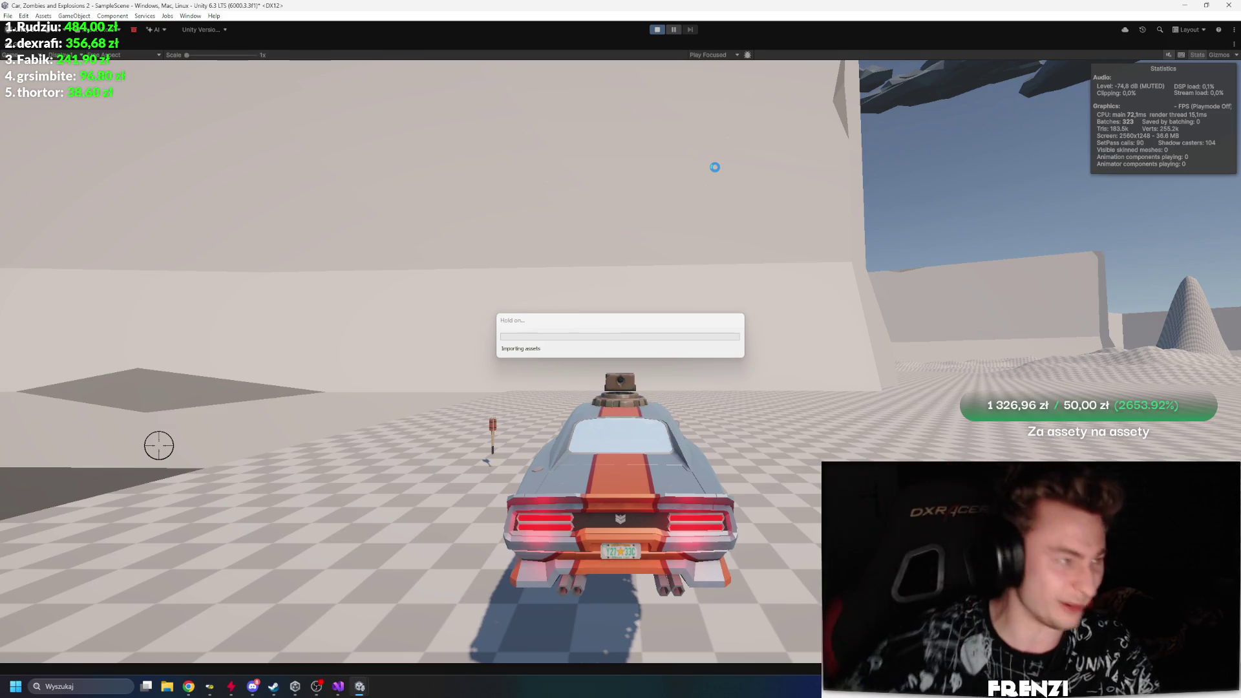
Step: Drive and steer the car left into the zombie crowd, then restart the game
key("w")
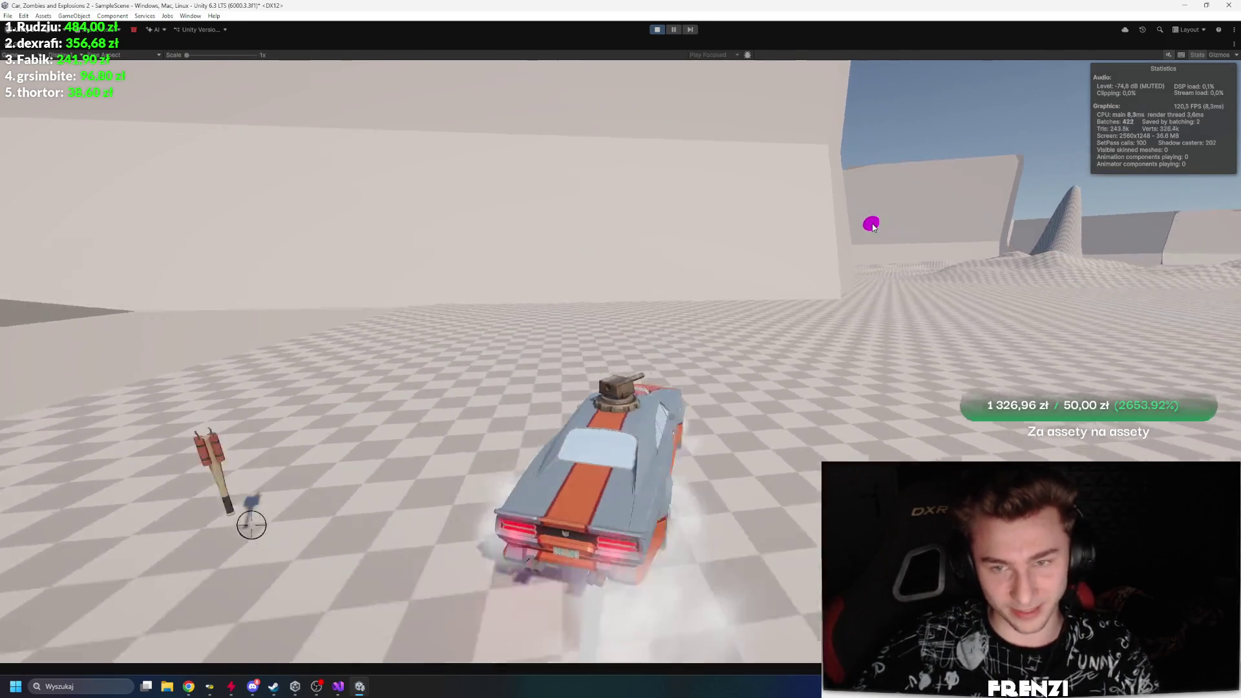
key("a")
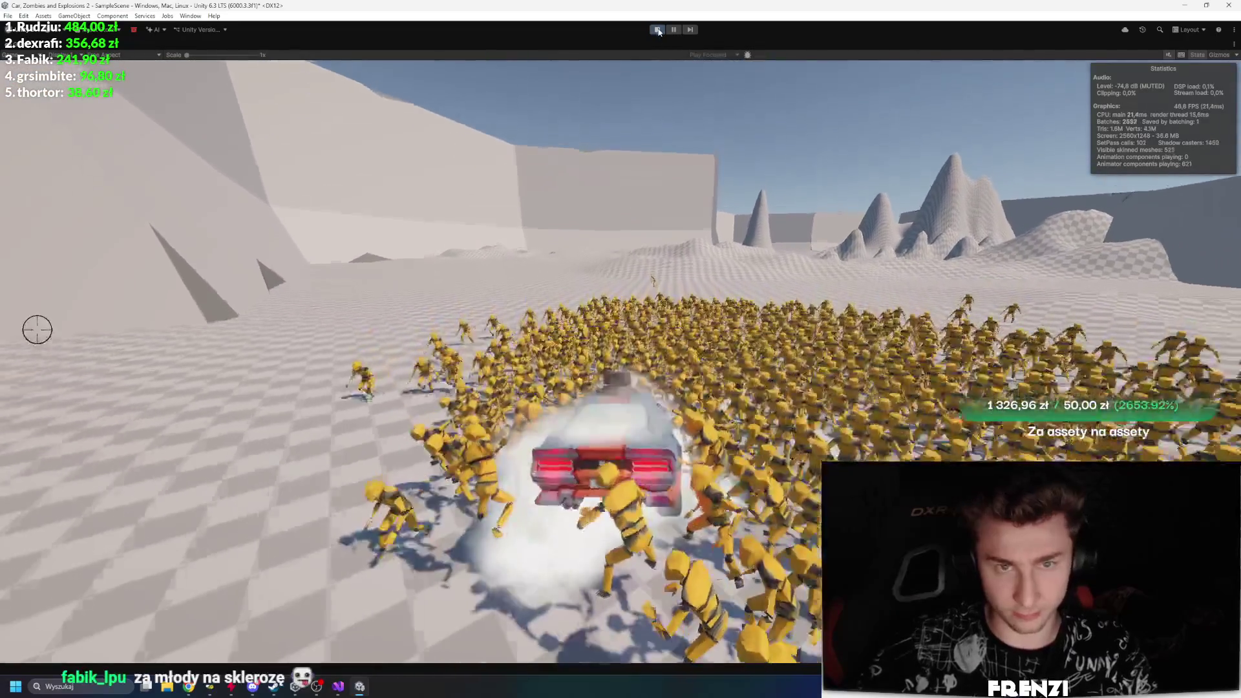
key("ctrl+p")
key("ctrl+p")
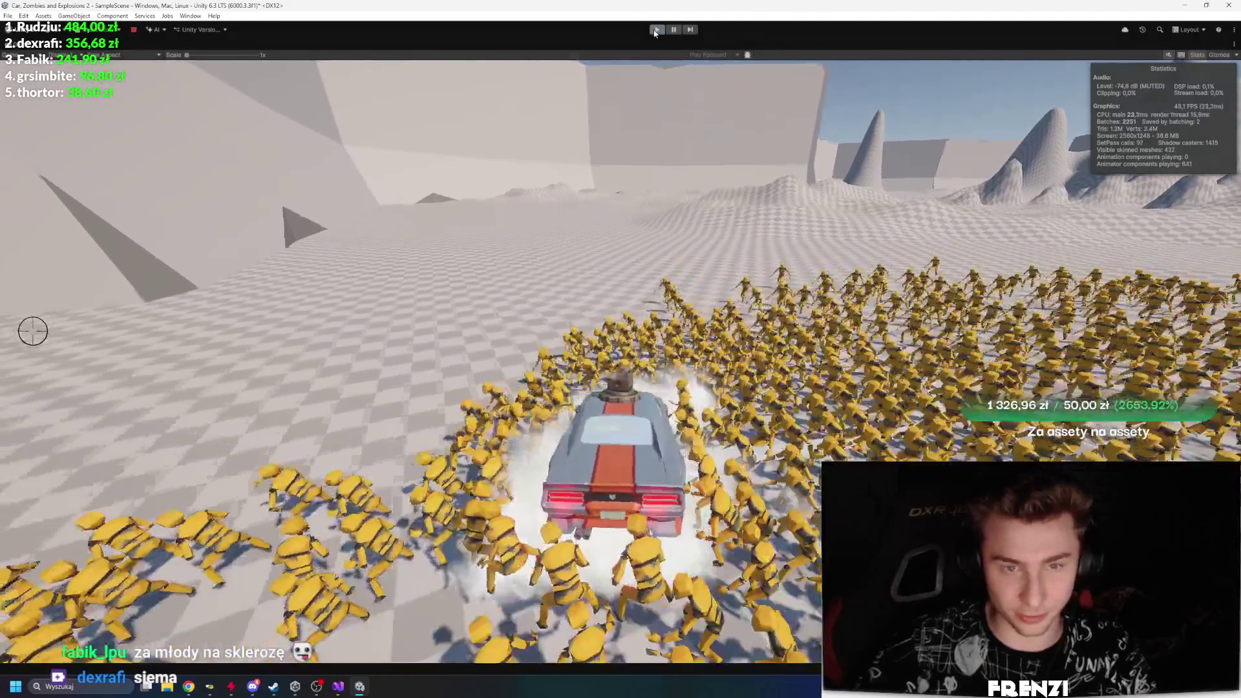
Step: Stop the playtest, fire an explosion into the horde, and exit play mode
left_click(656, 30)
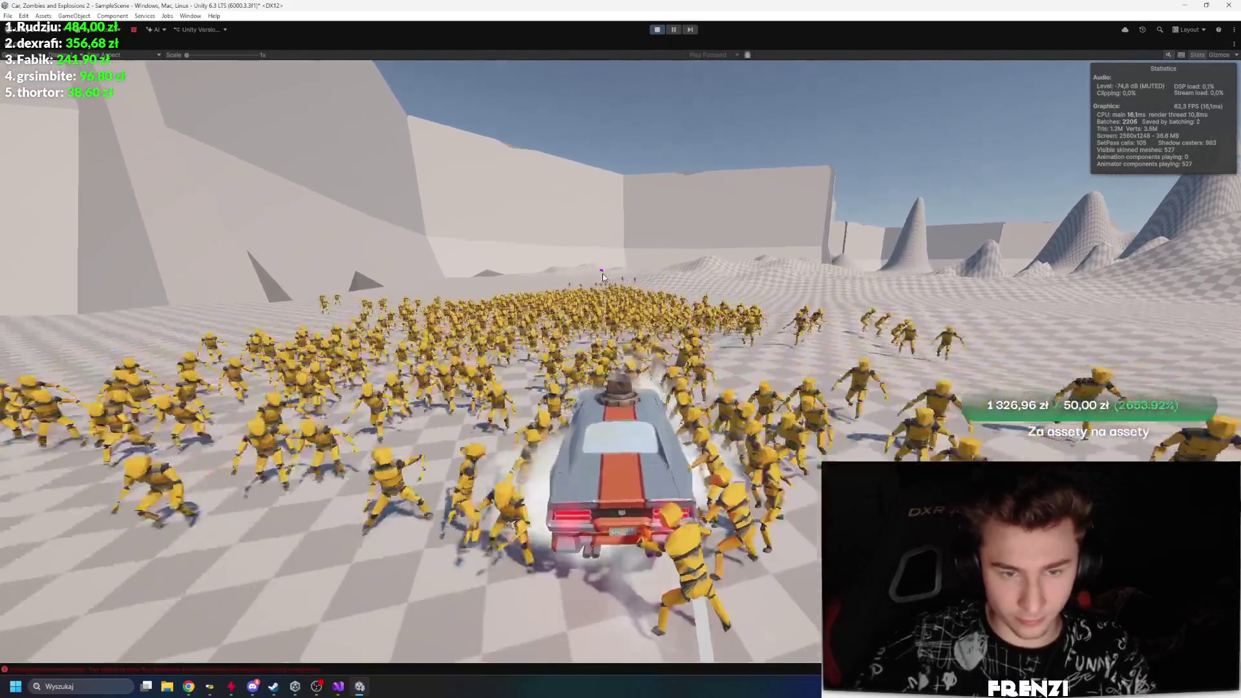
left_click(670, 399)
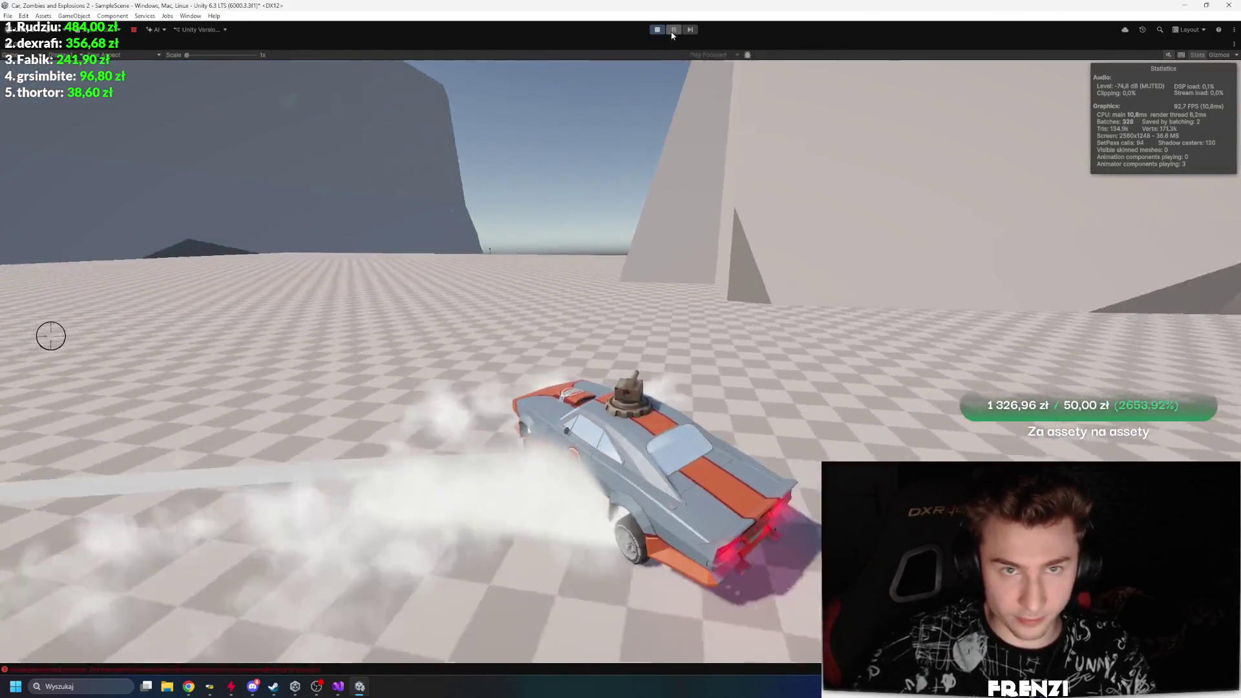
key("ctrl+p")
left_click(338, 686)
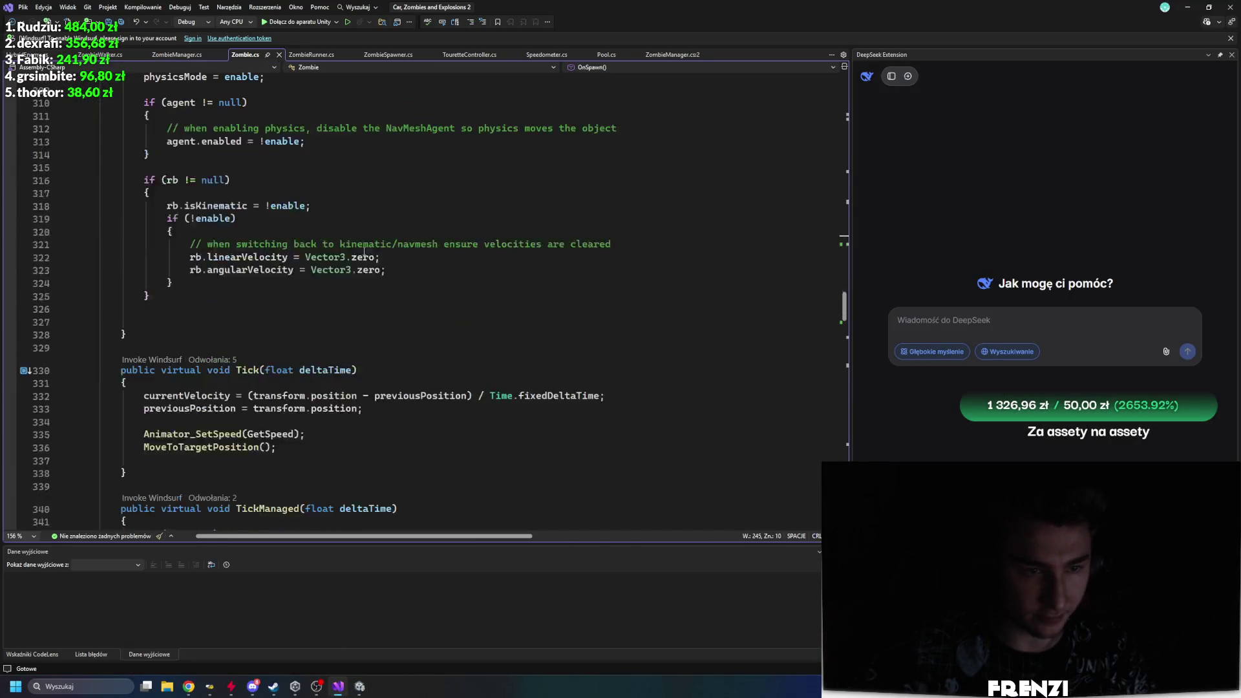
Step: Insert an empty OnCollisionStay method in Zombie.cs near the OnHitByPlayer call
scroll(270, 243, "down", 1)
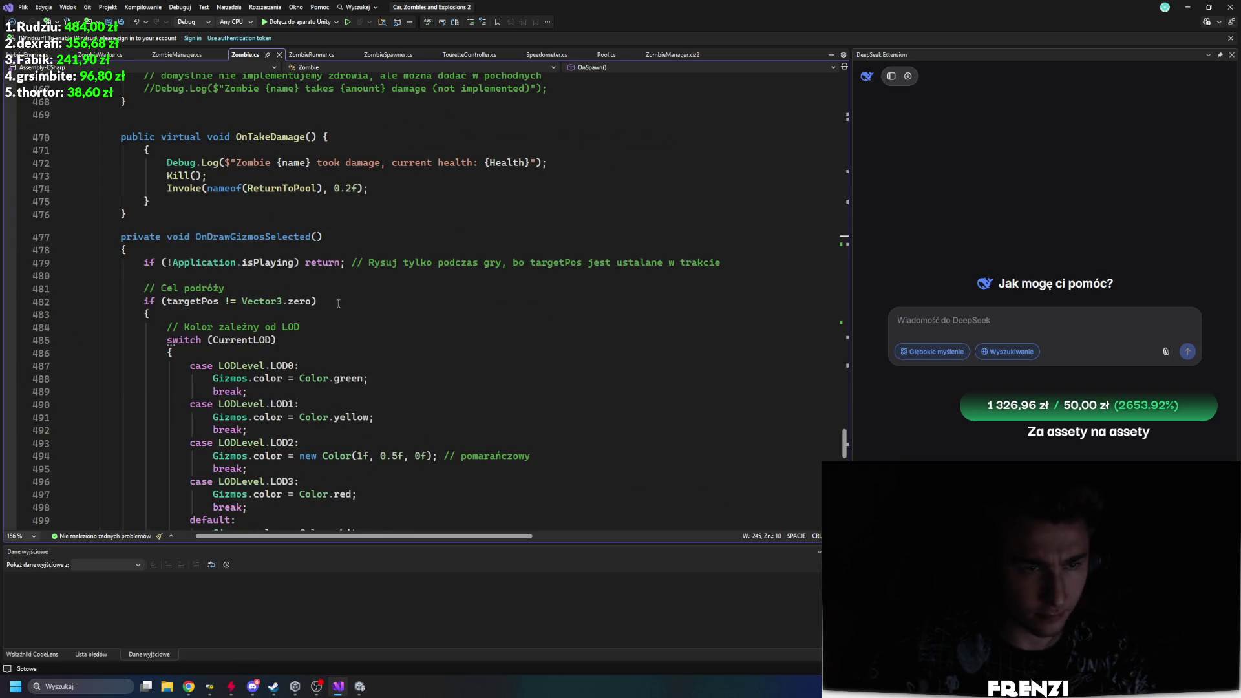
scroll(388, 317, "up", 1)
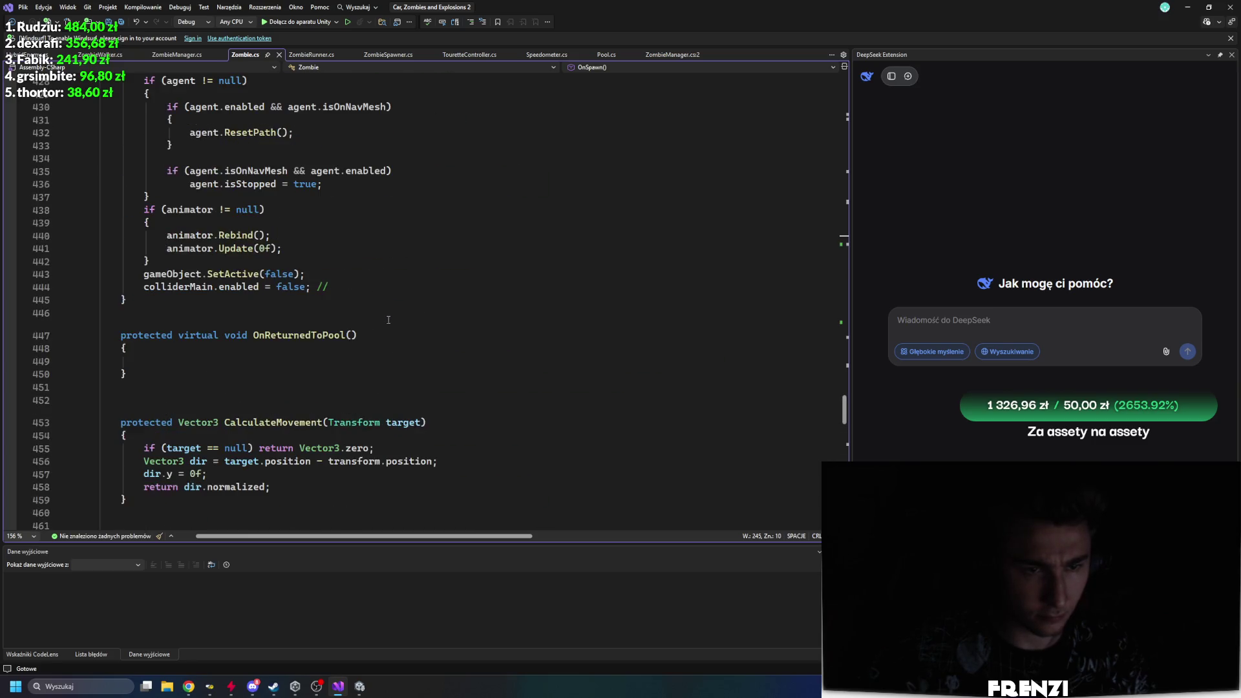
scroll(347, 291, "up", 20)
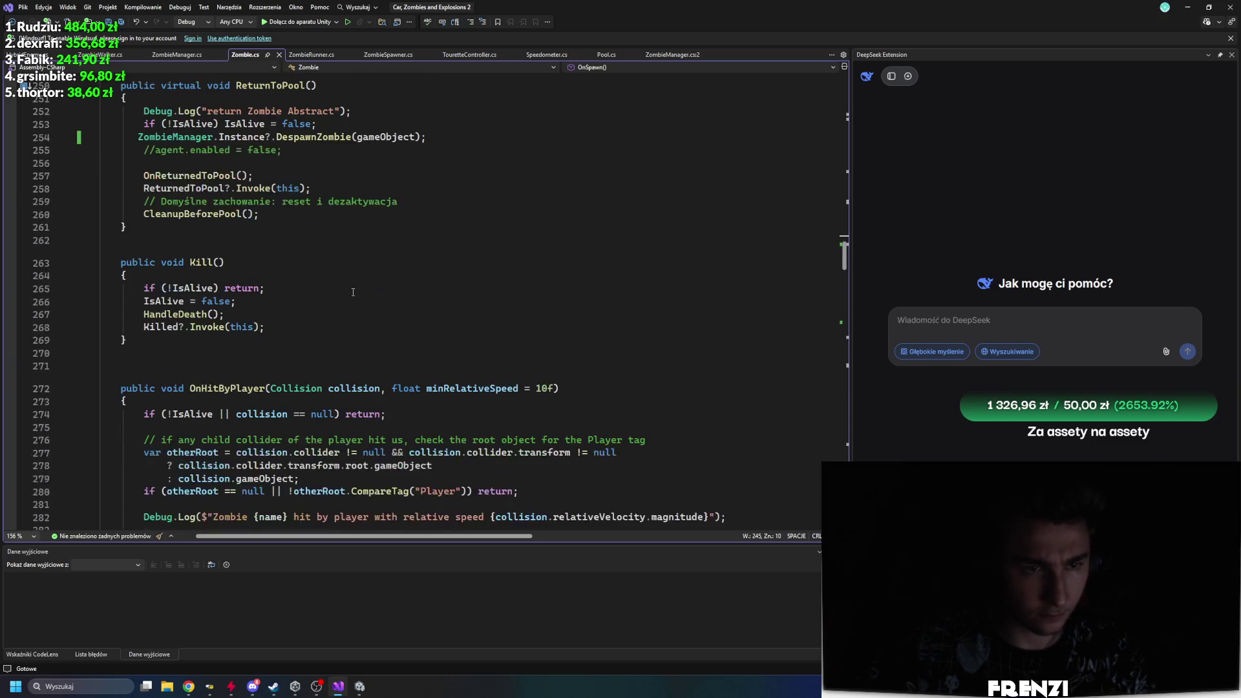
scroll(352, 292, "up", 8)
scroll(323, 278, "down", 16)
scroll(291, 265, "up", 11)
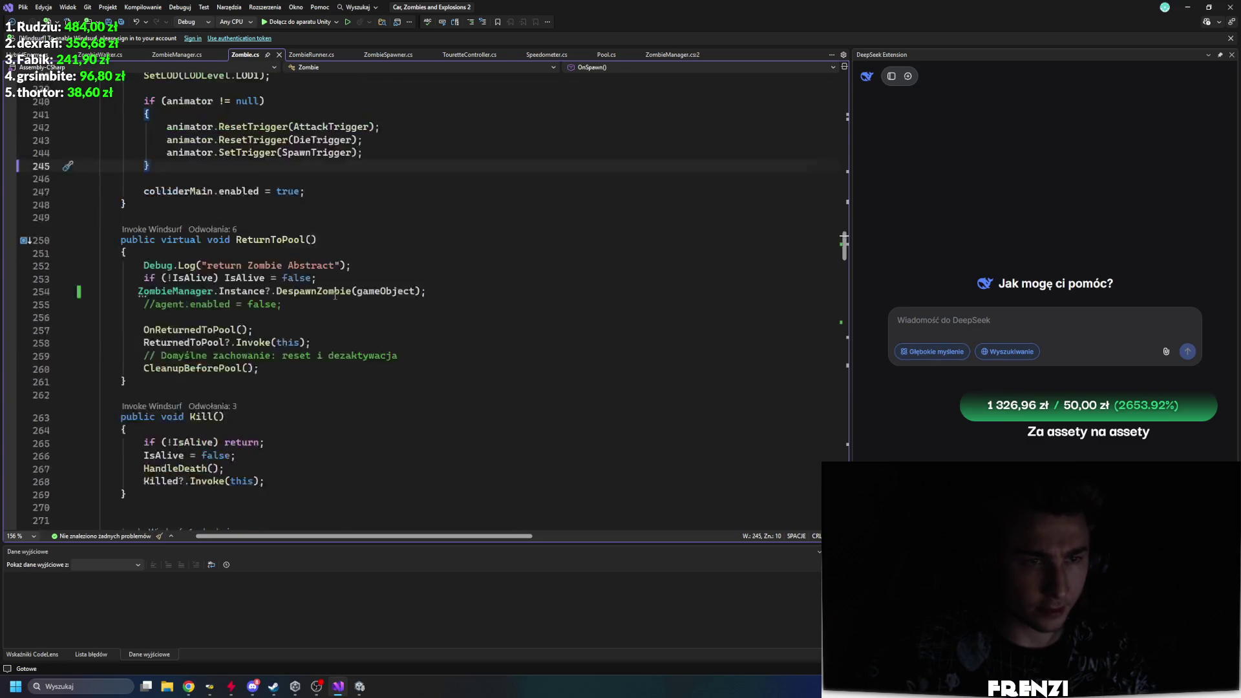
scroll(241, 244, "down", 10)
double_click(253, 111)
type("o")
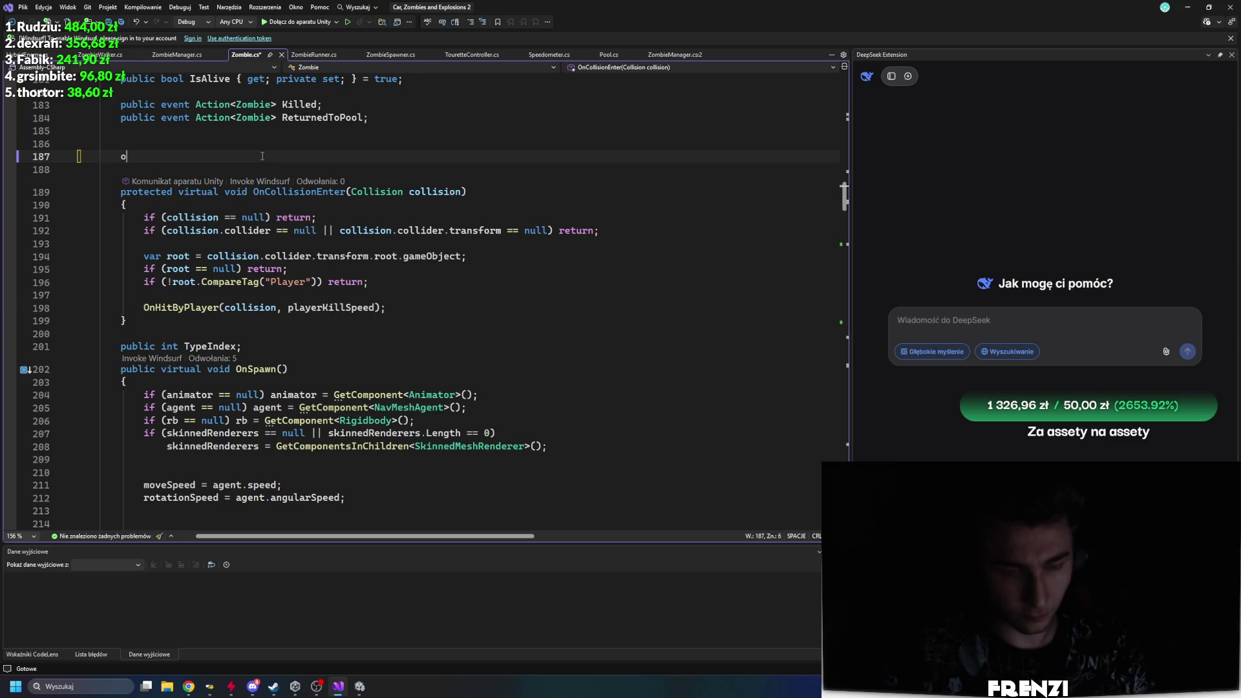
type("ncdoll")
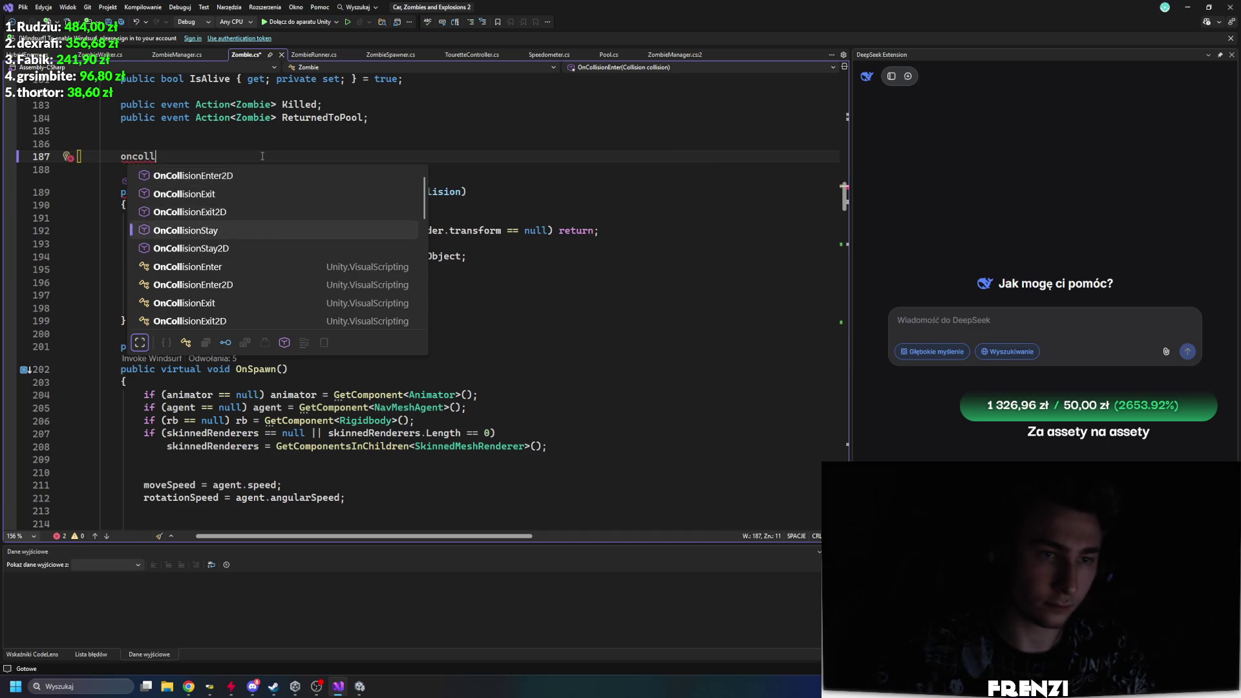
key("Tab")
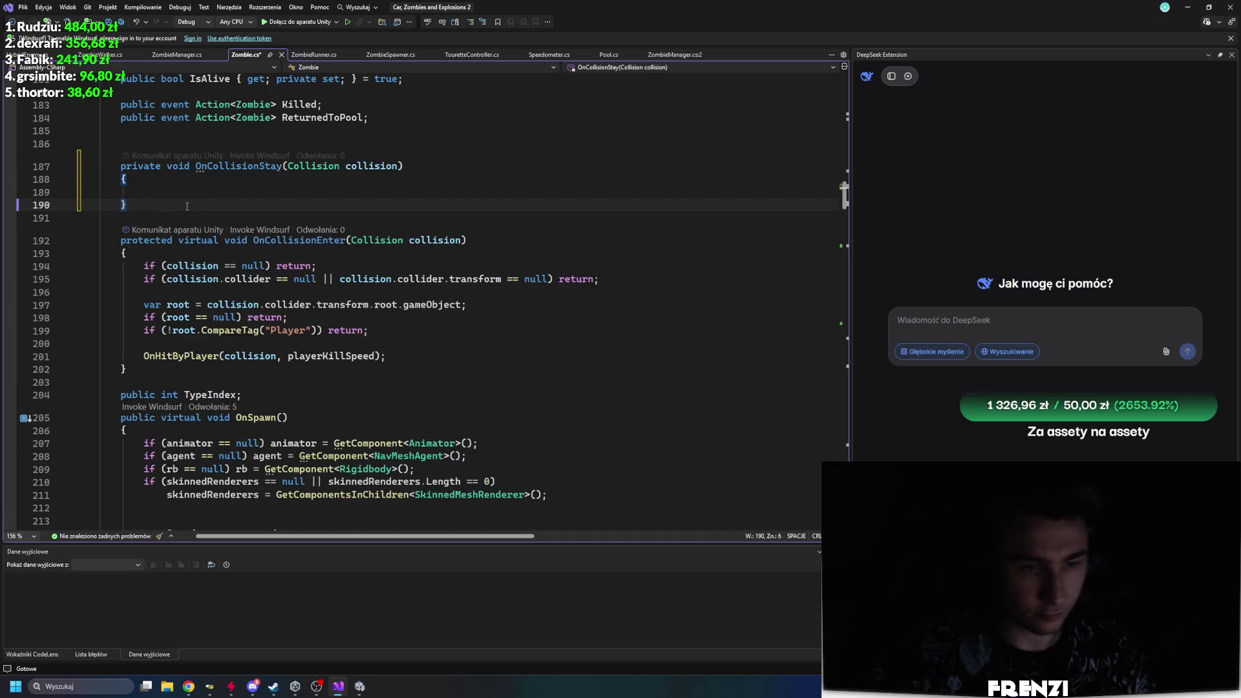
Step: Add a new public virtual method named OnCollisionStayWithPlayer
type("public vo")
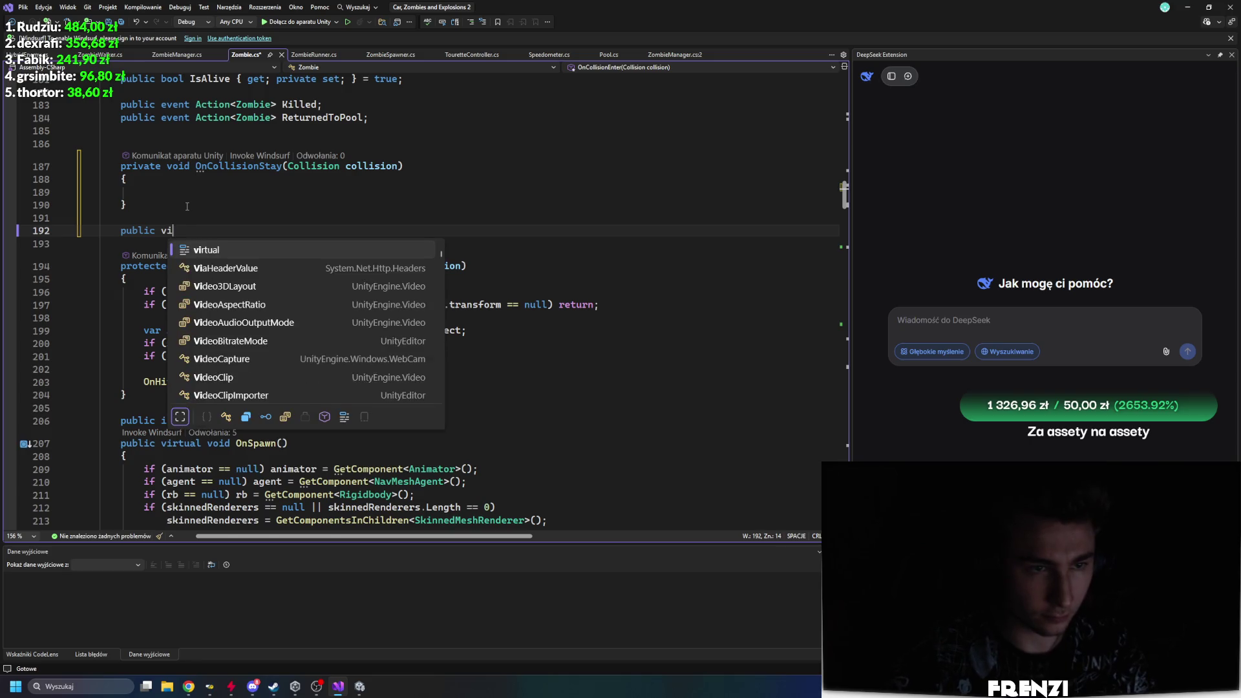
type("ru")
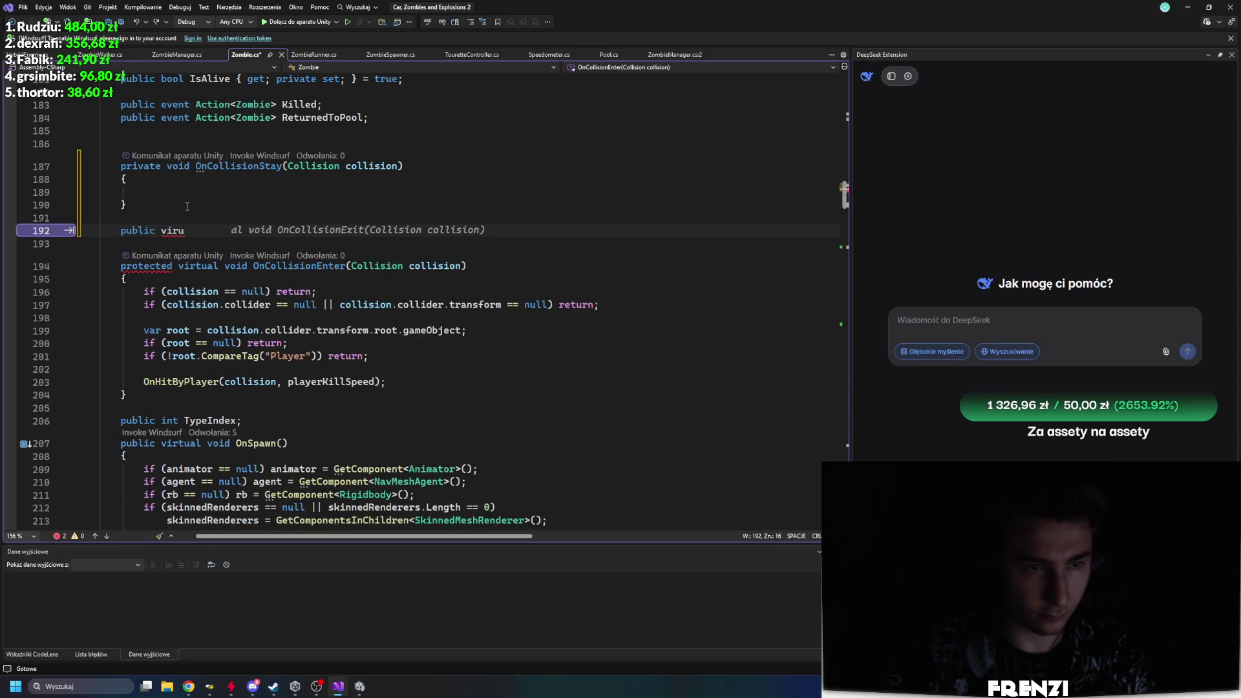
type("al")
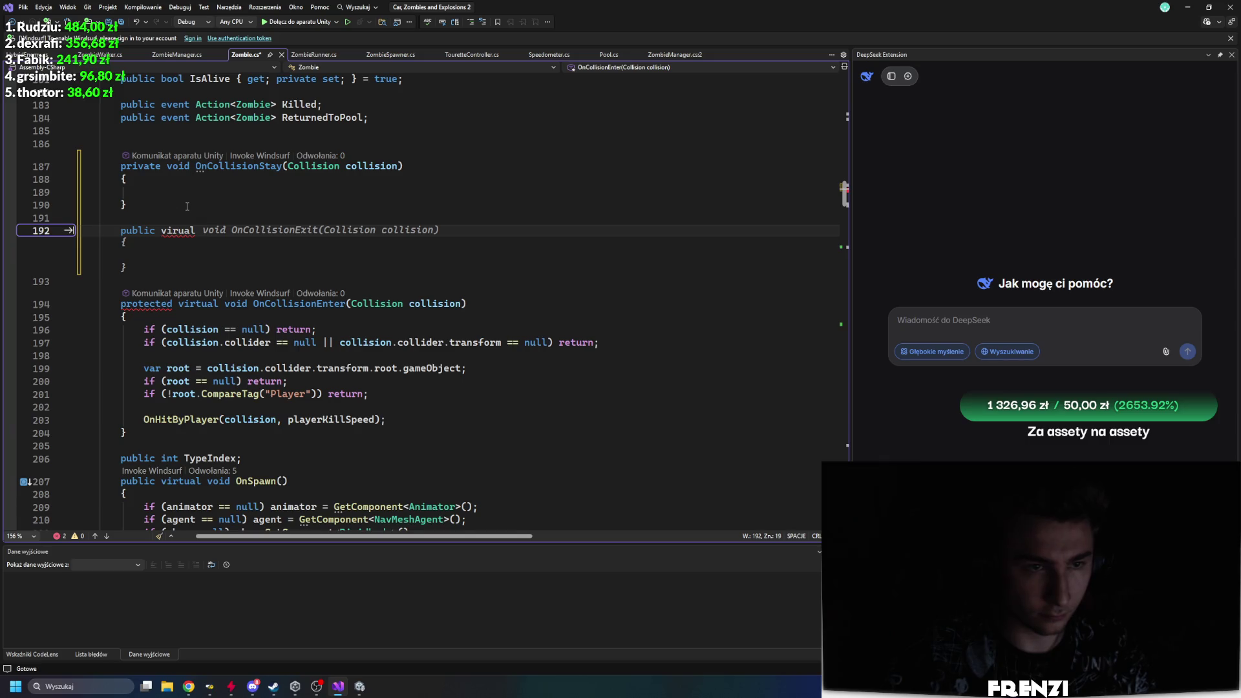
key("Tab")
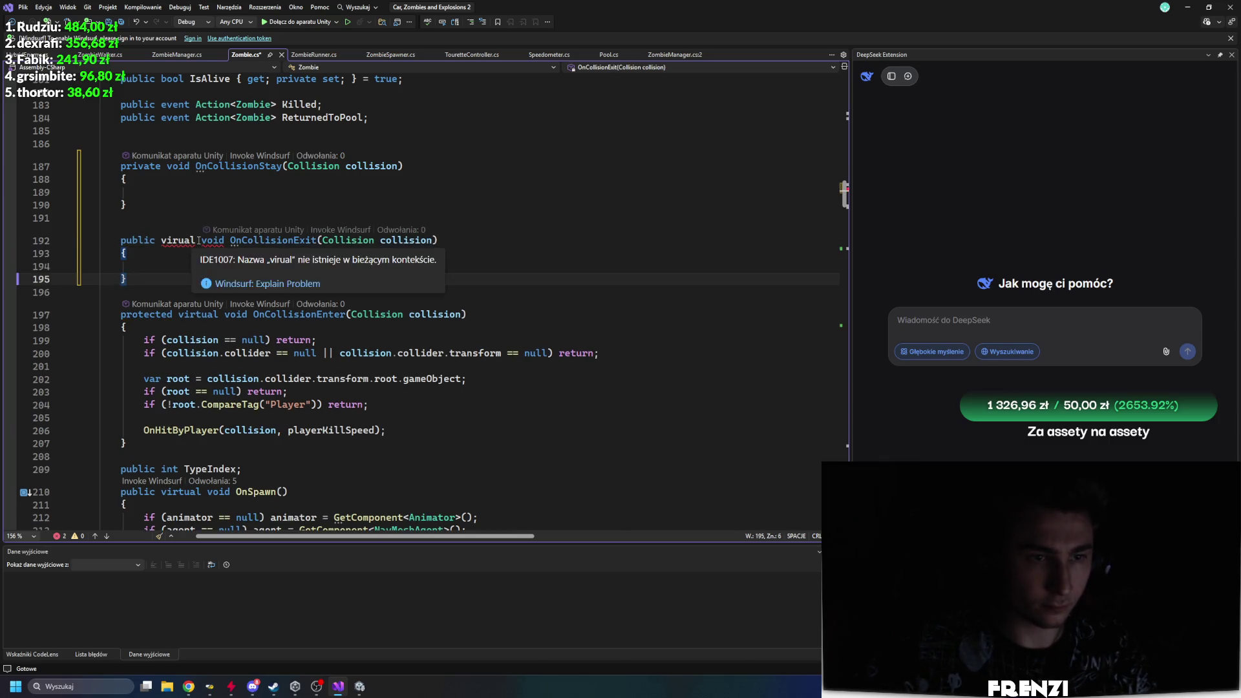
left_click(318, 240)
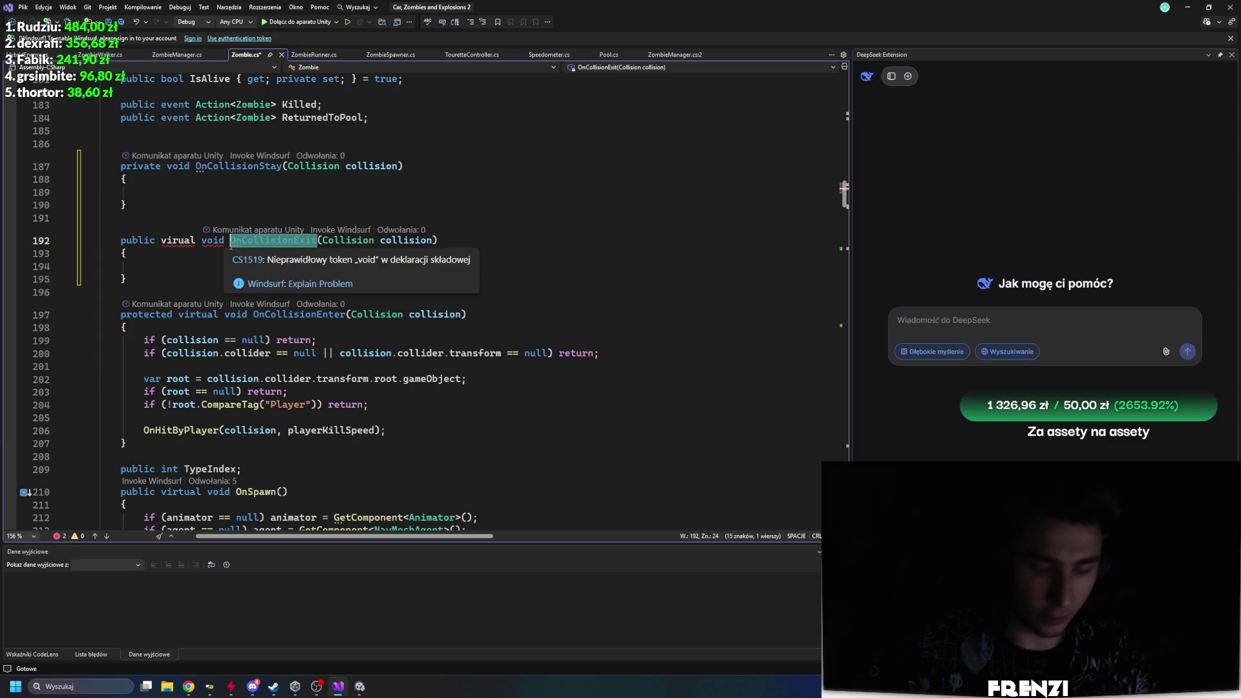
type("nCol")
type("lisionStay")
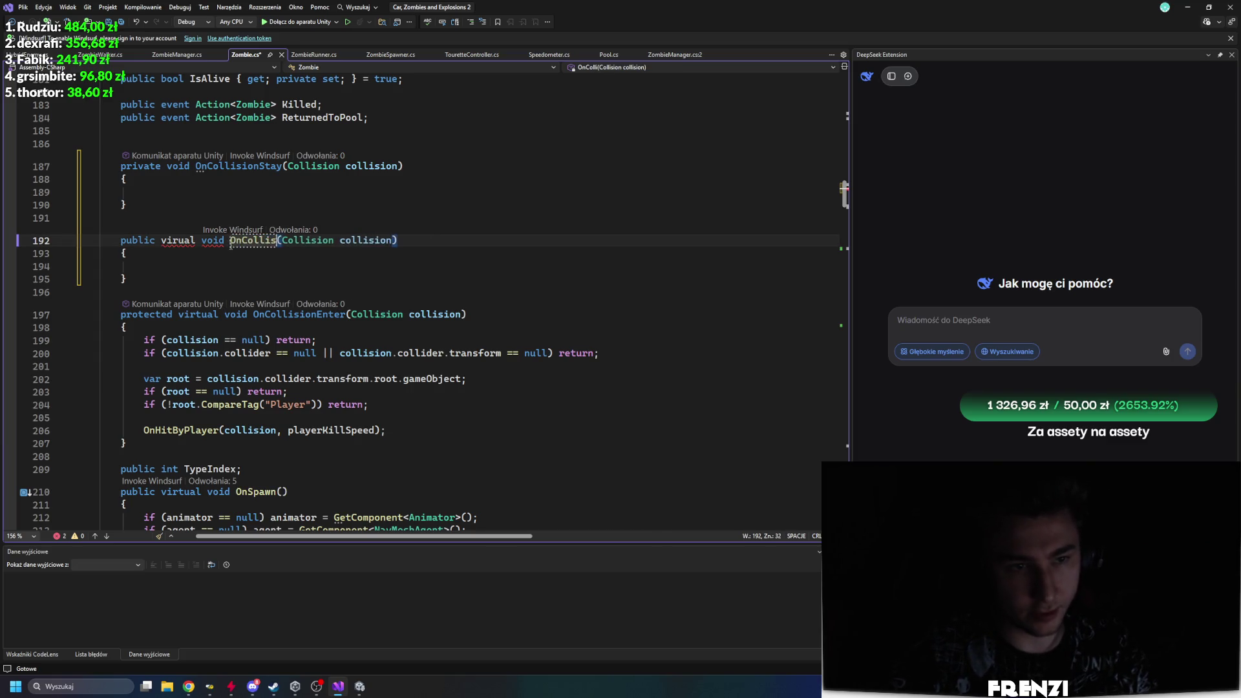
type("WithPlayer")
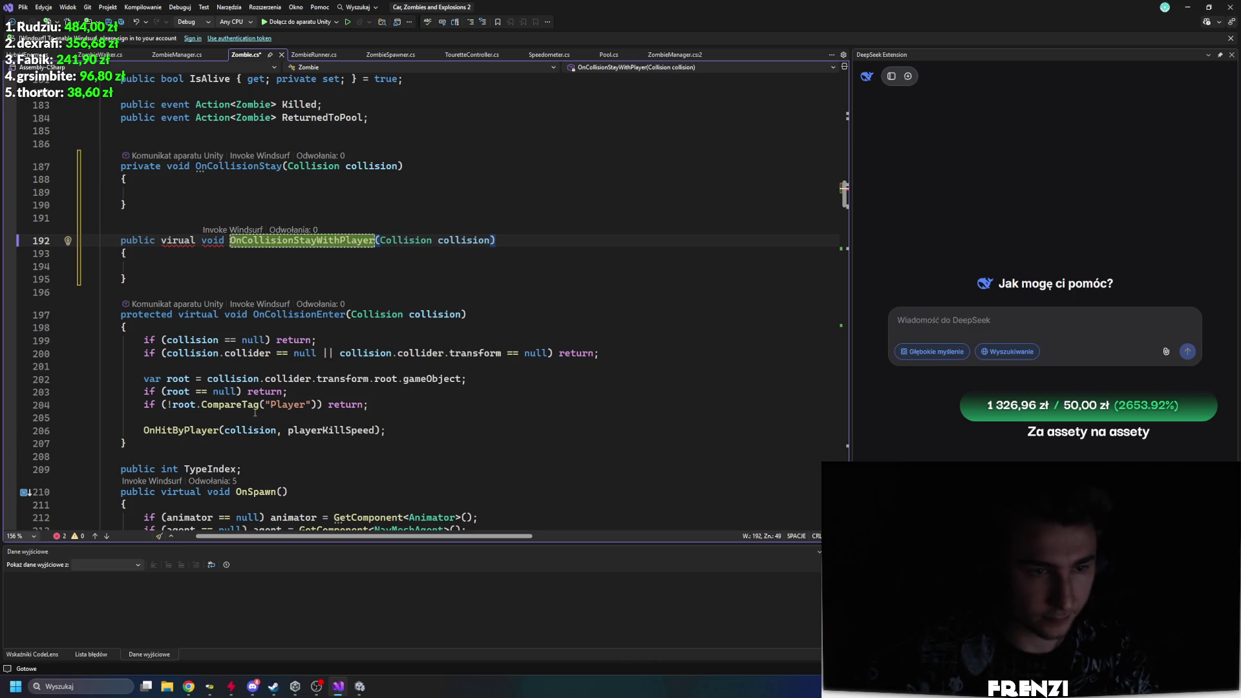
Step: Copy the OnCollisionEnter checks into OnCollisionStay, making it call OnCollisionStayWithPlayer
mouse_move(386, 430)
left_mouse_down()
mouse_move(98, 352)
mouse_move(98, 340)
left_mouse_up()
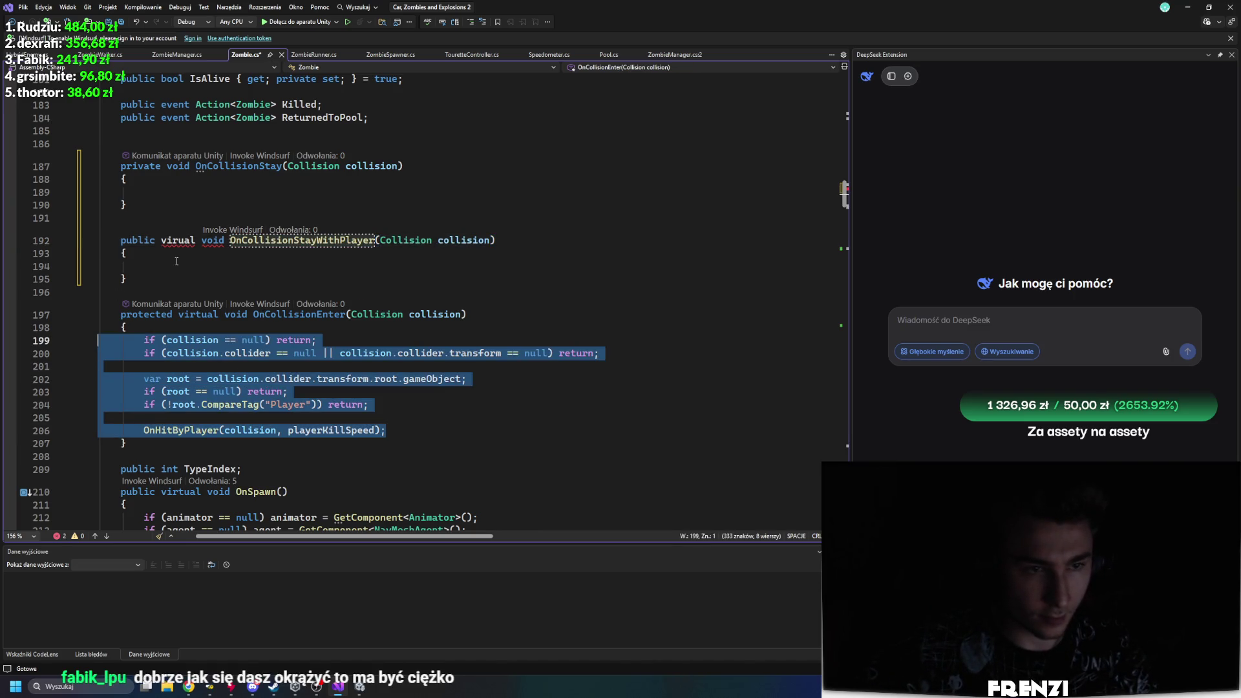
key("ctrl+c")
left_click(169, 194)
key("ctrl+v")
key("ctrl+shift+Right")
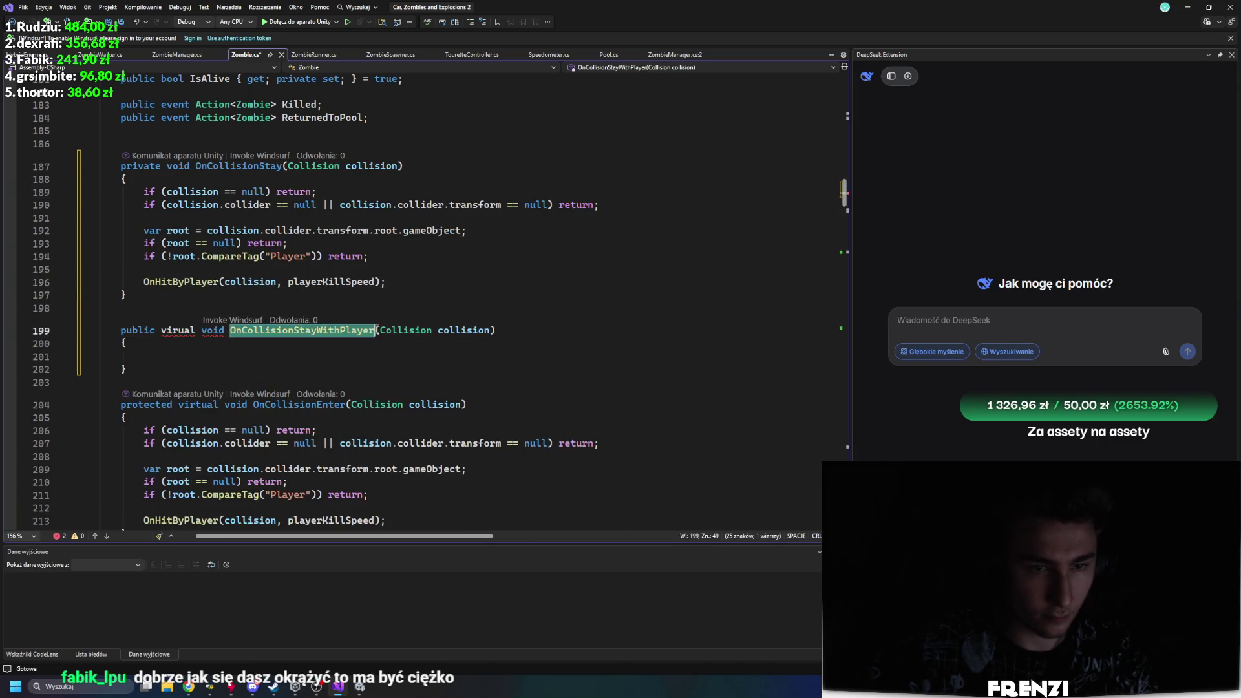
left_click_drag(196, 282, 220, 282)
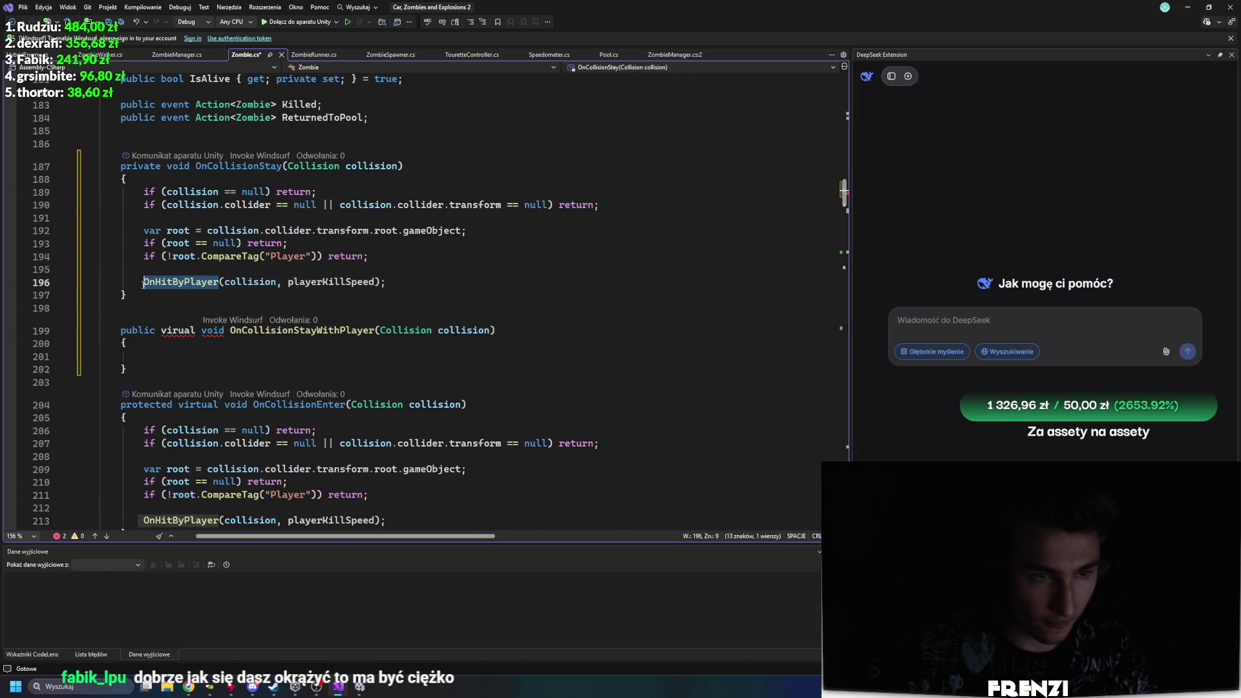
key("ctrl+v")
left_click(230, 298)
Step: Fix the 'virual' misspelling to 'virtual' in the new method declaration
left_click(196, 330)
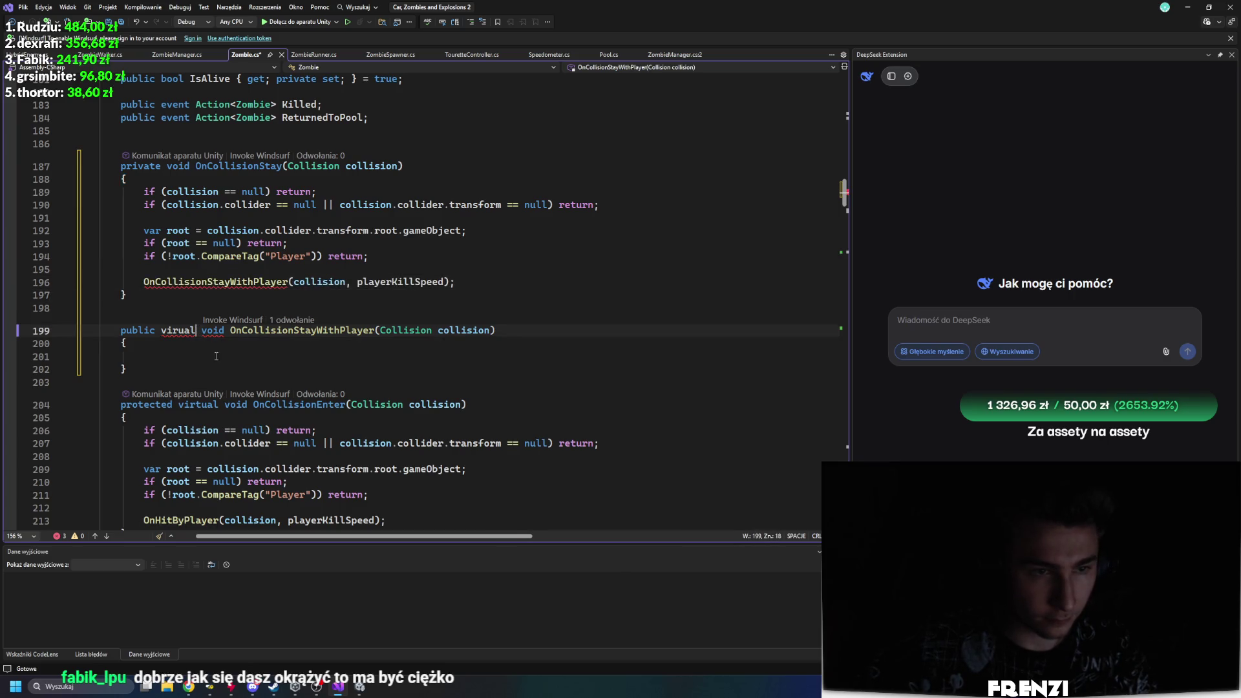
left_click(179, 332)
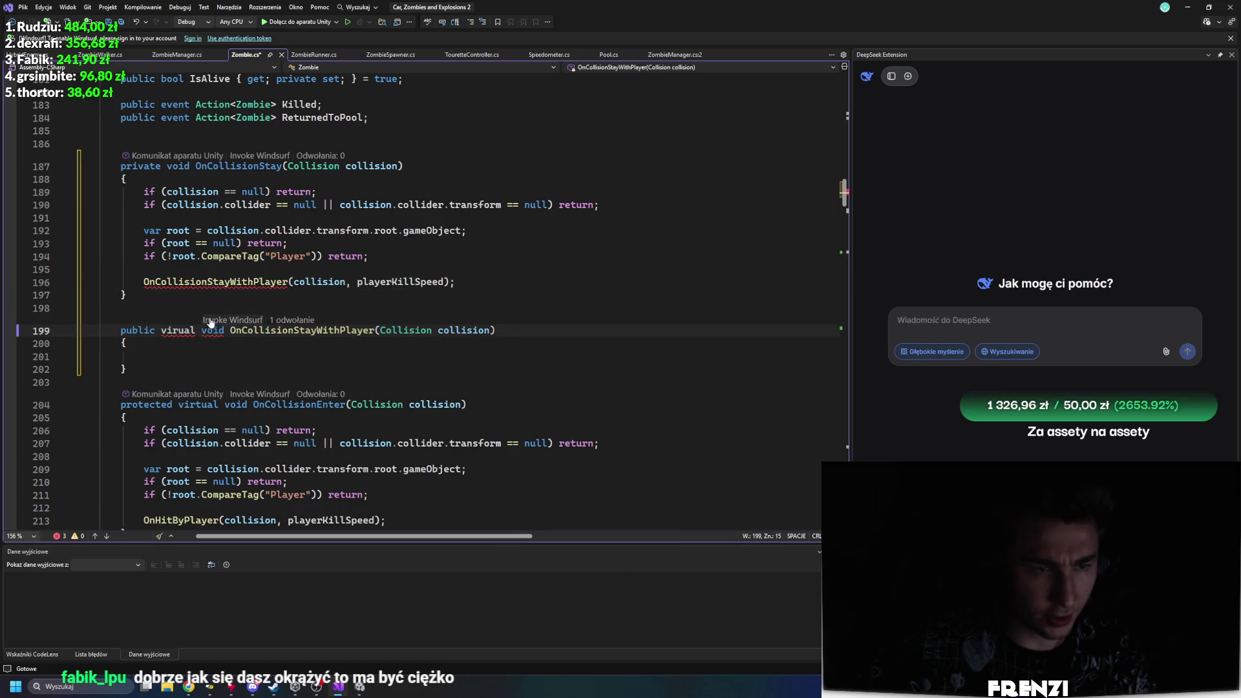
type("t")
left_click(229, 359)
left_click(216, 282)
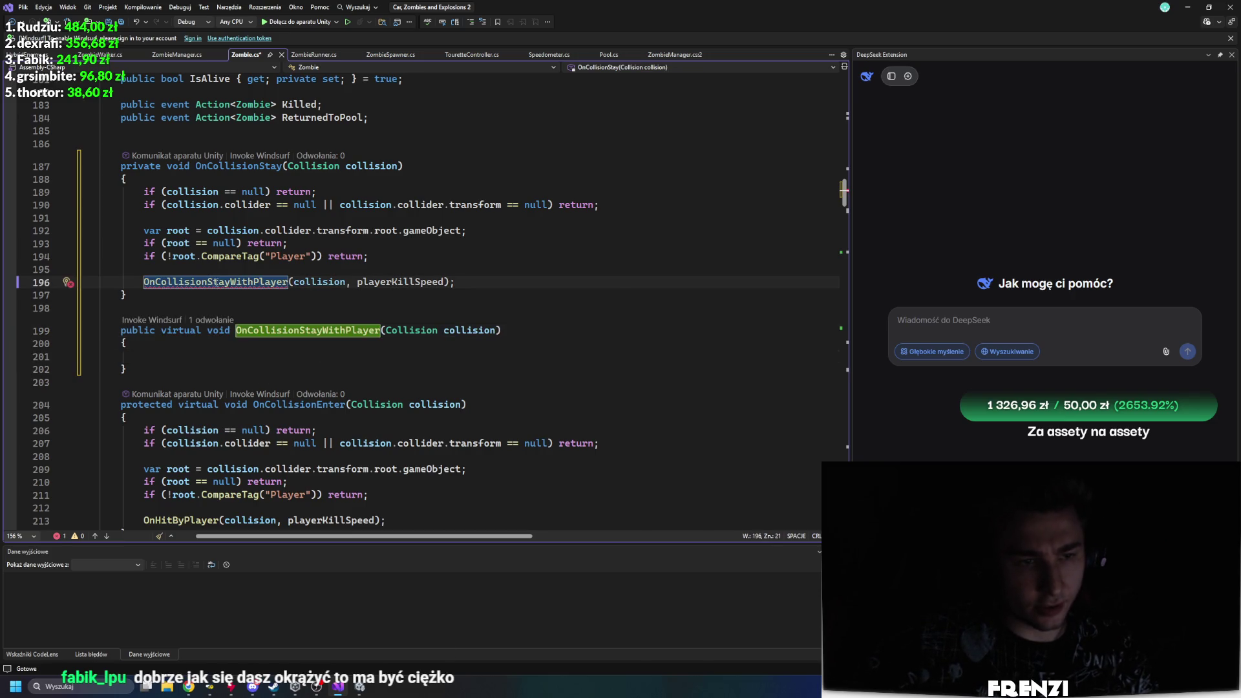
mouse_move(215, 283)
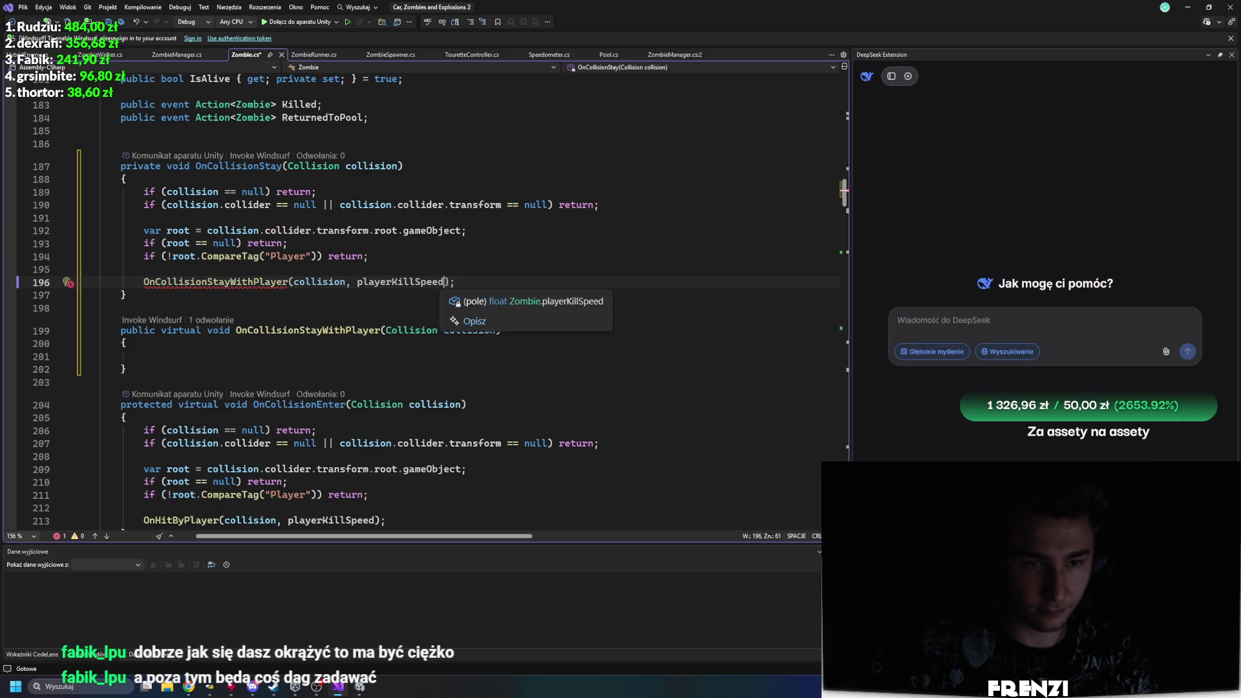
Step: Remove the extra playerKillSpeed argument on line 196 and save Zombie.cs
left_click_drag(445, 282, 350, 282)
key("BackSpace")
left_click(369, 308)
key("ctrl+s")
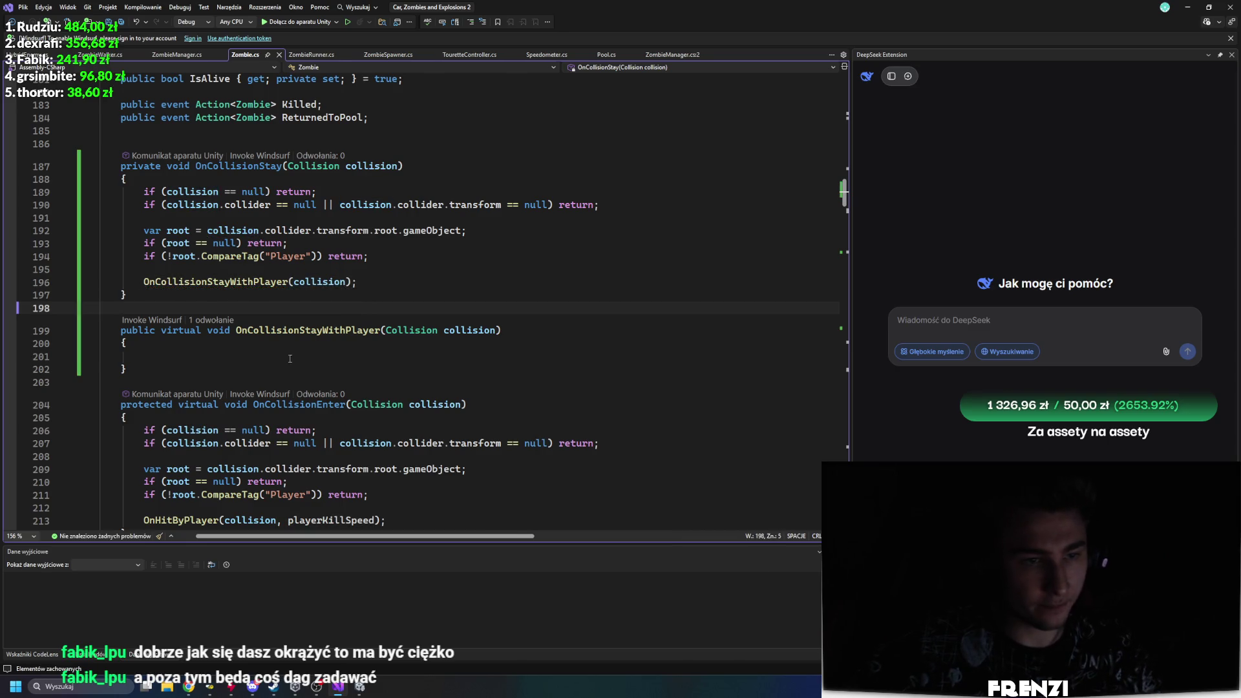
key("Down")
key("Down")
key("Down")
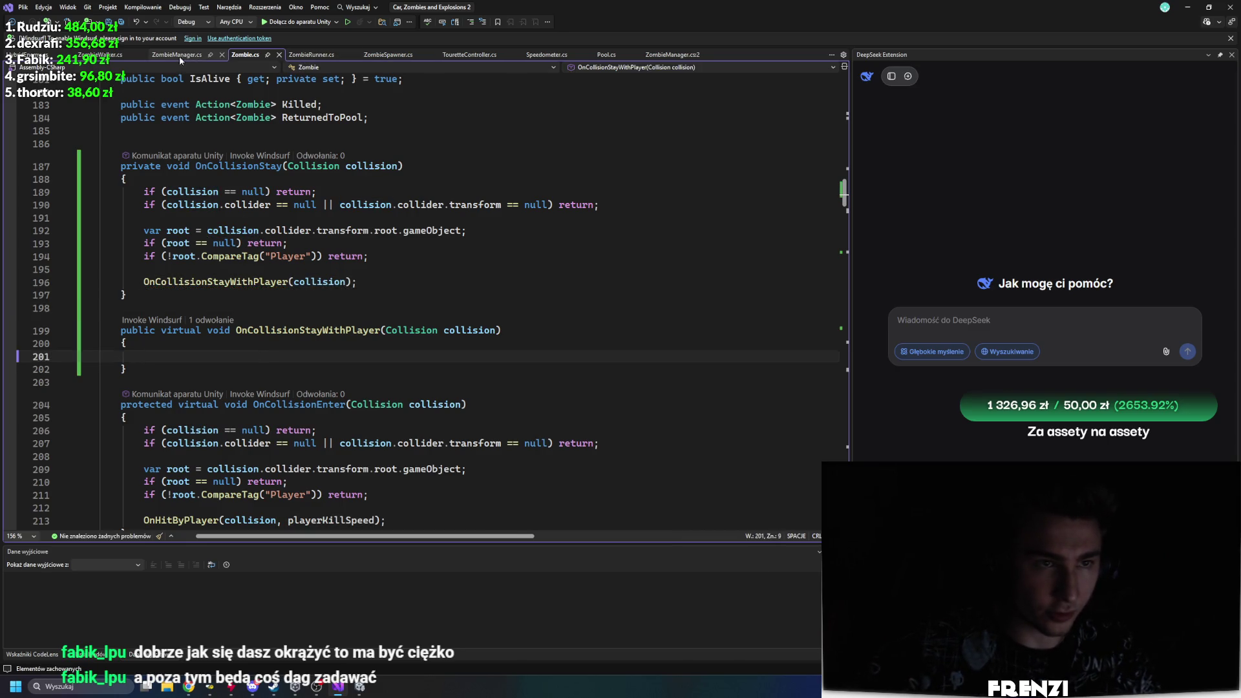
Step: Look through the ZombieRunner.cs and ZombieWalker.cs scripts
scroll(303, 228, "down", 12)
scroll(303, 228, "up", 8)
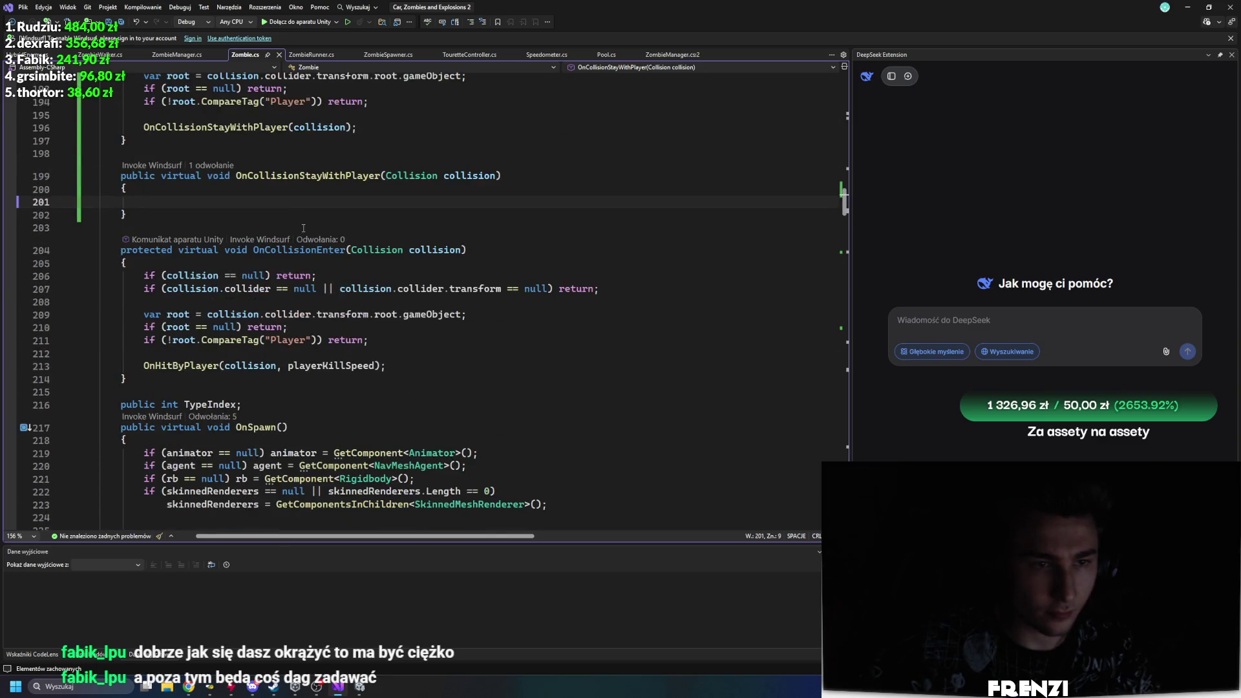
left_click(311, 54)
scroll(420, 321, "down", 10)
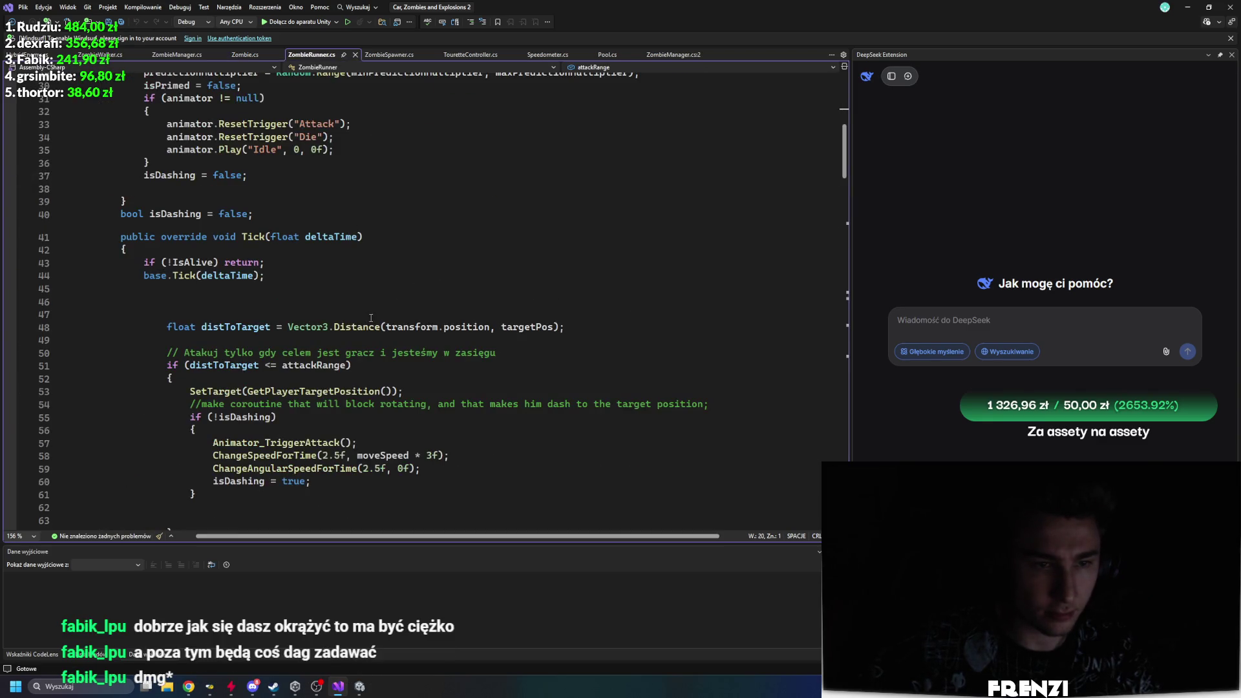
scroll(398, 306, "down", 20)
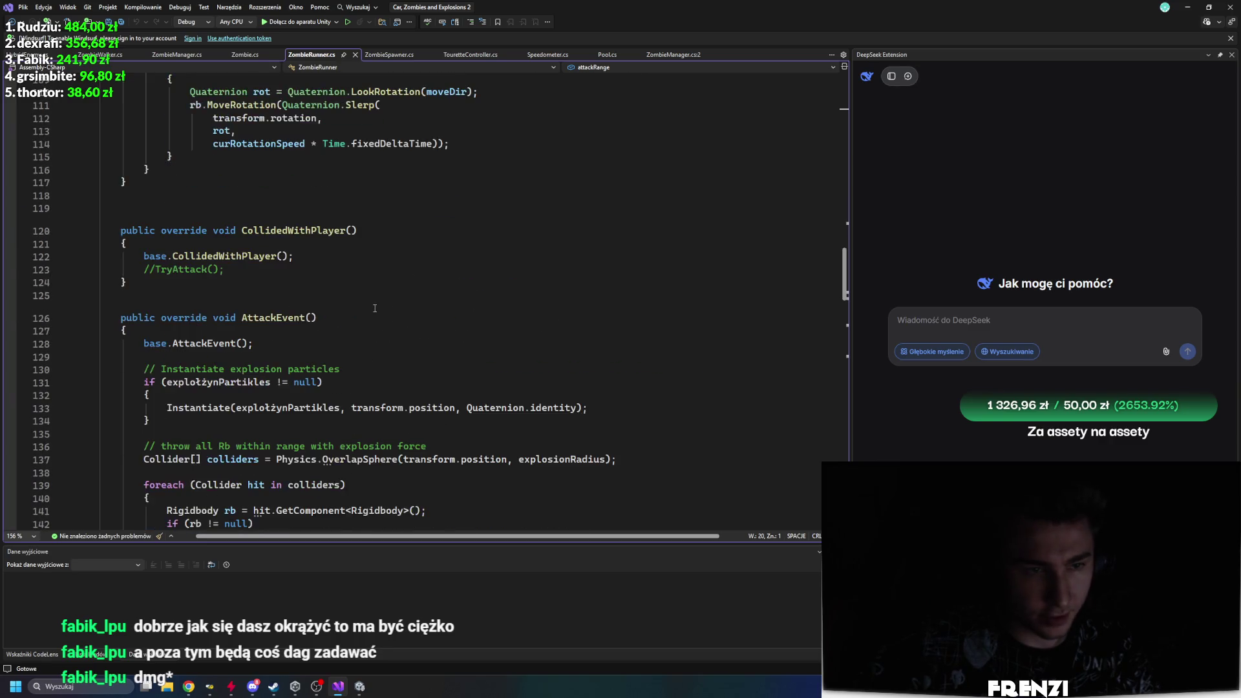
scroll(367, 314, "down", 9)
scroll(321, 157, "up", 10)
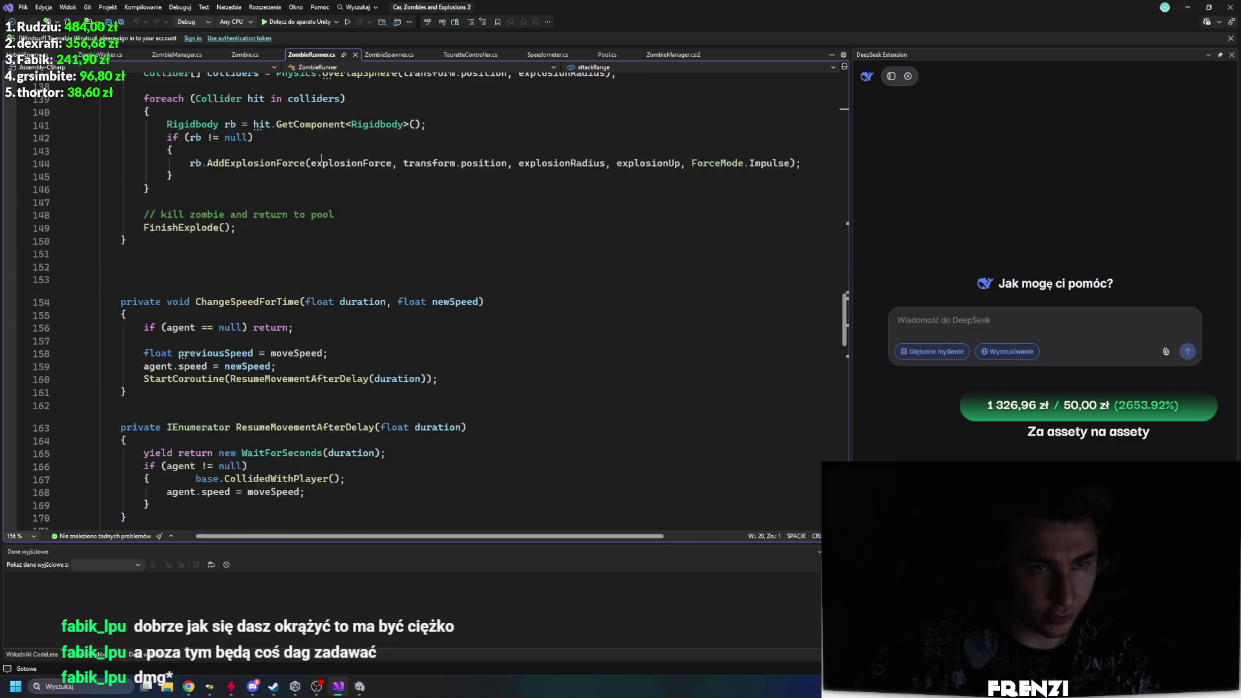
left_click(100, 54)
scroll(326, 291, "down", 20)
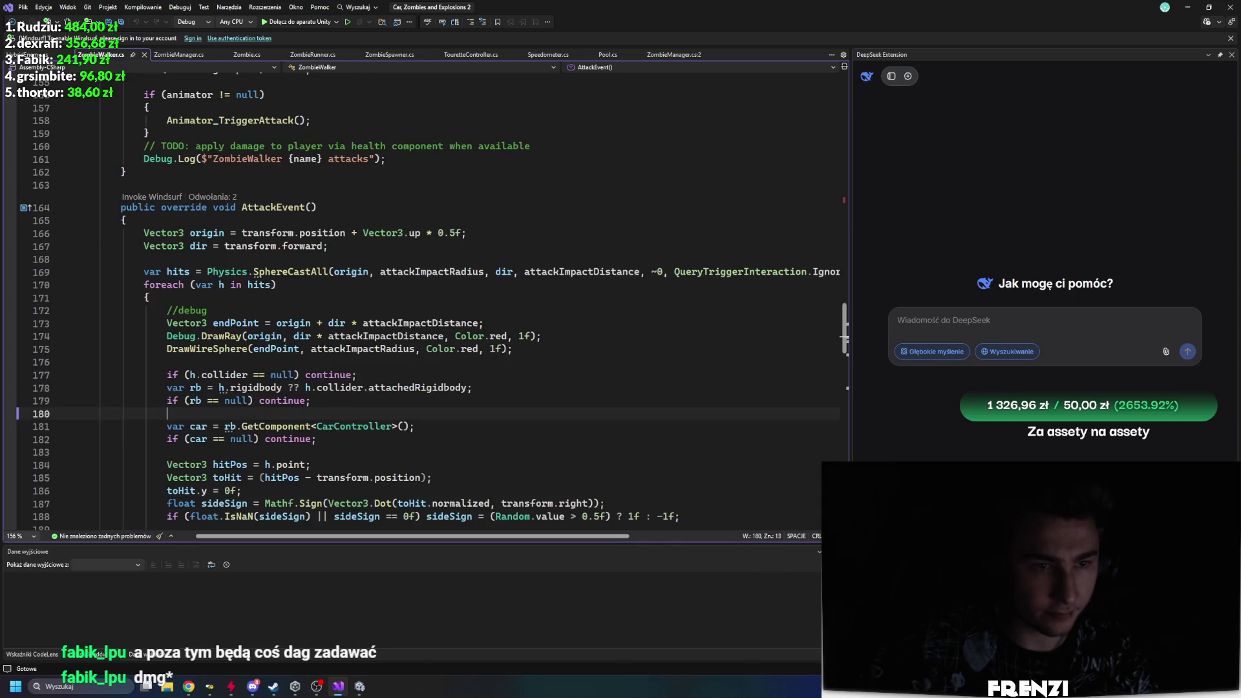
scroll(326, 291, "down", 5)
scroll(310, 297, "up", 20)
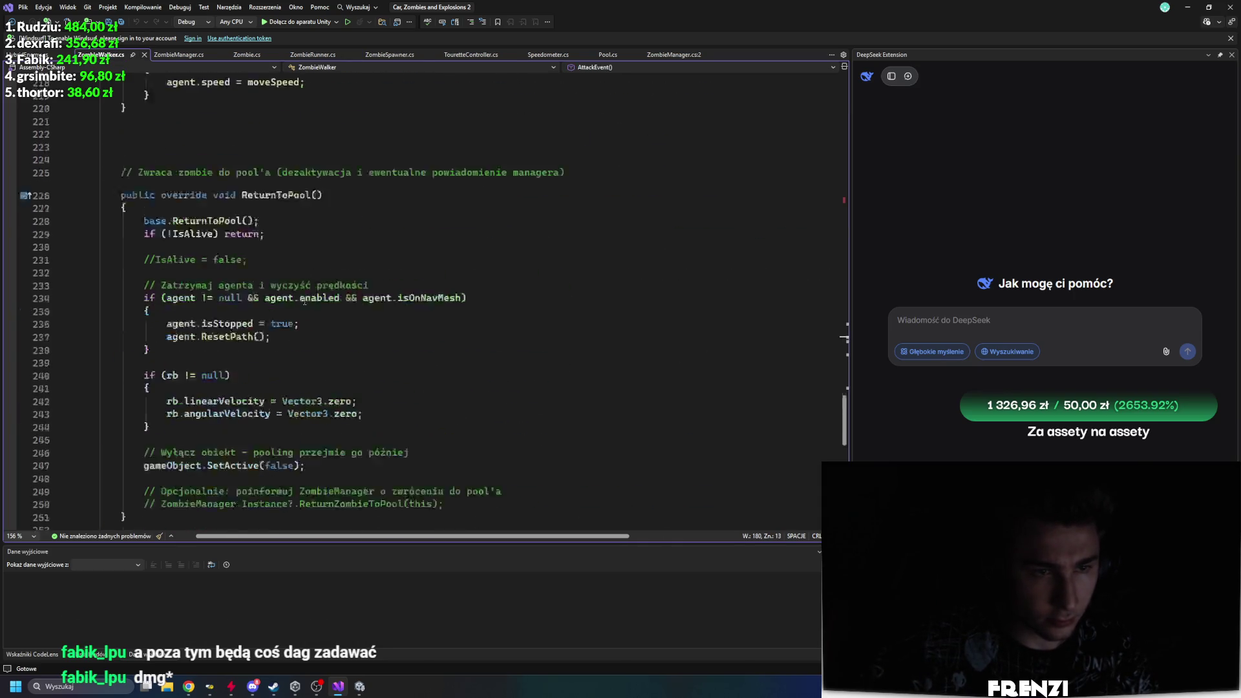
scroll(290, 303, "up", 20)
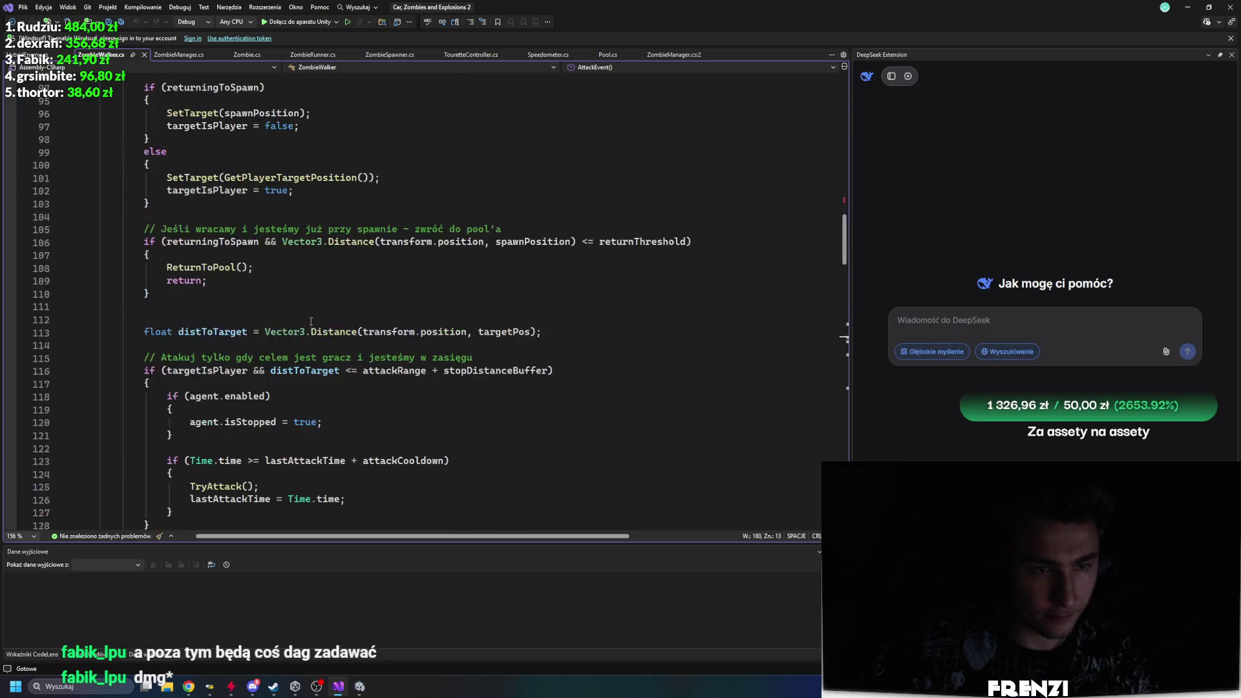
Step: Remove the three breakpoints on lines 83–85 of ZombieWalker's Tick method
left_click(9, 319)
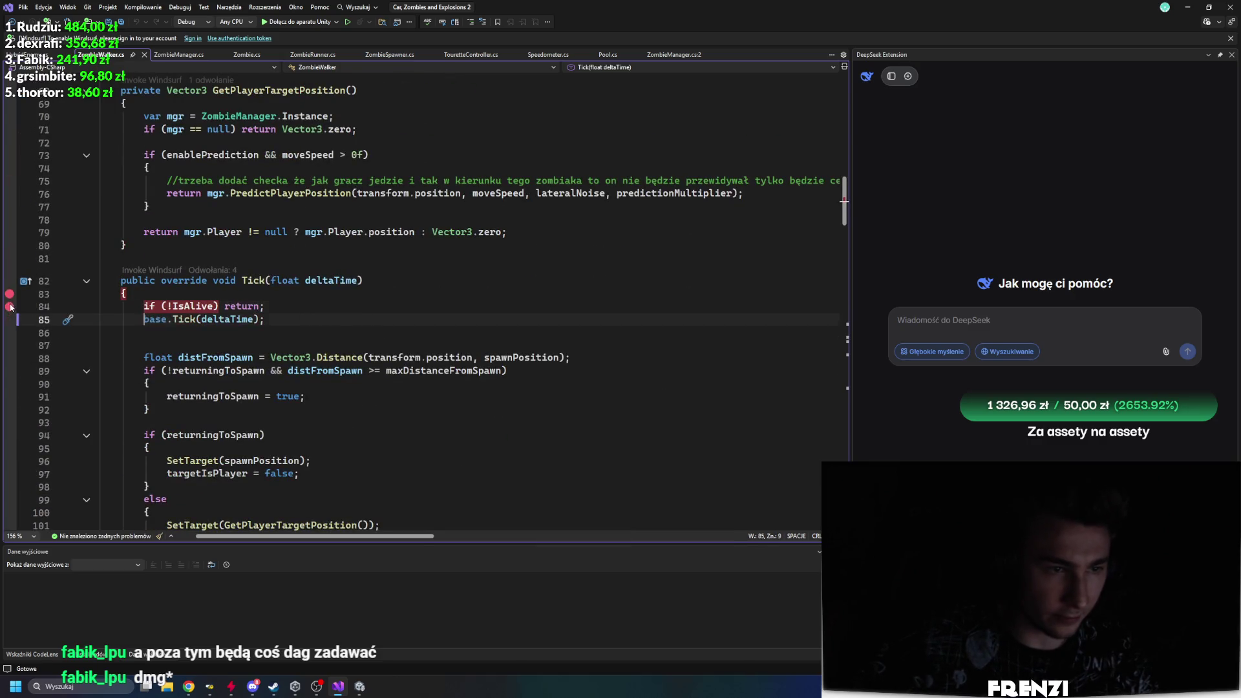
left_click(9, 307)
left_click(9, 293)
scroll(319, 343, "up", 9)
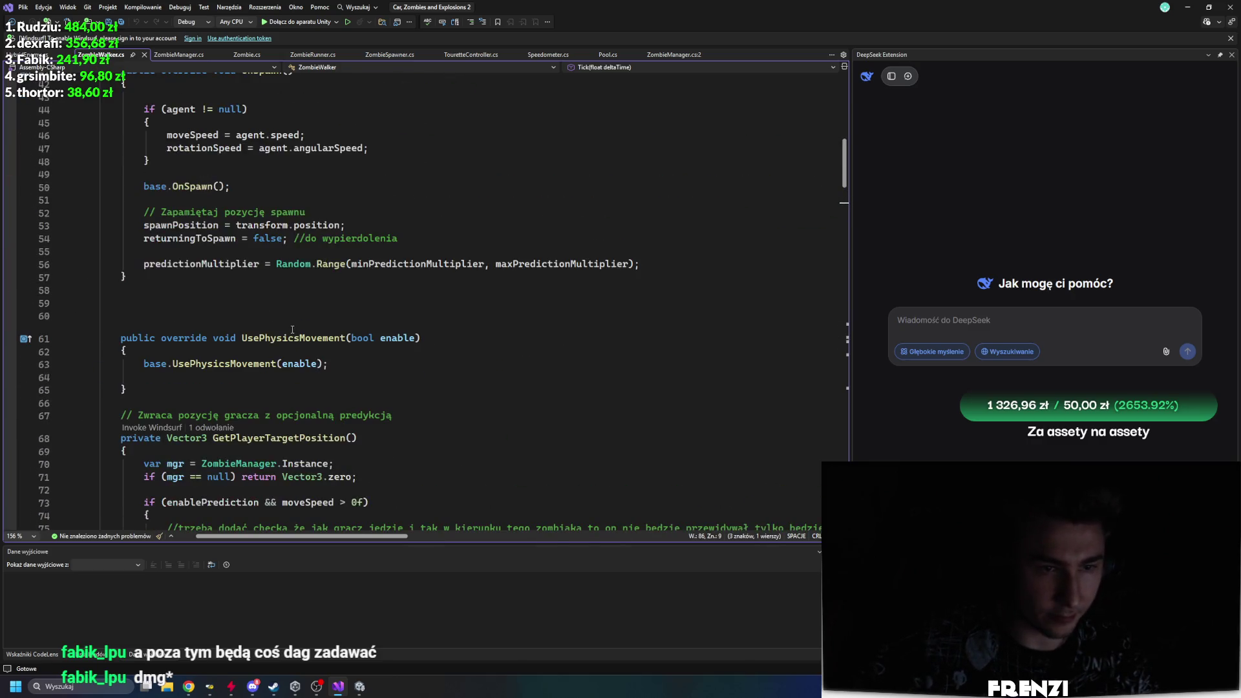
left_click(326, 322)
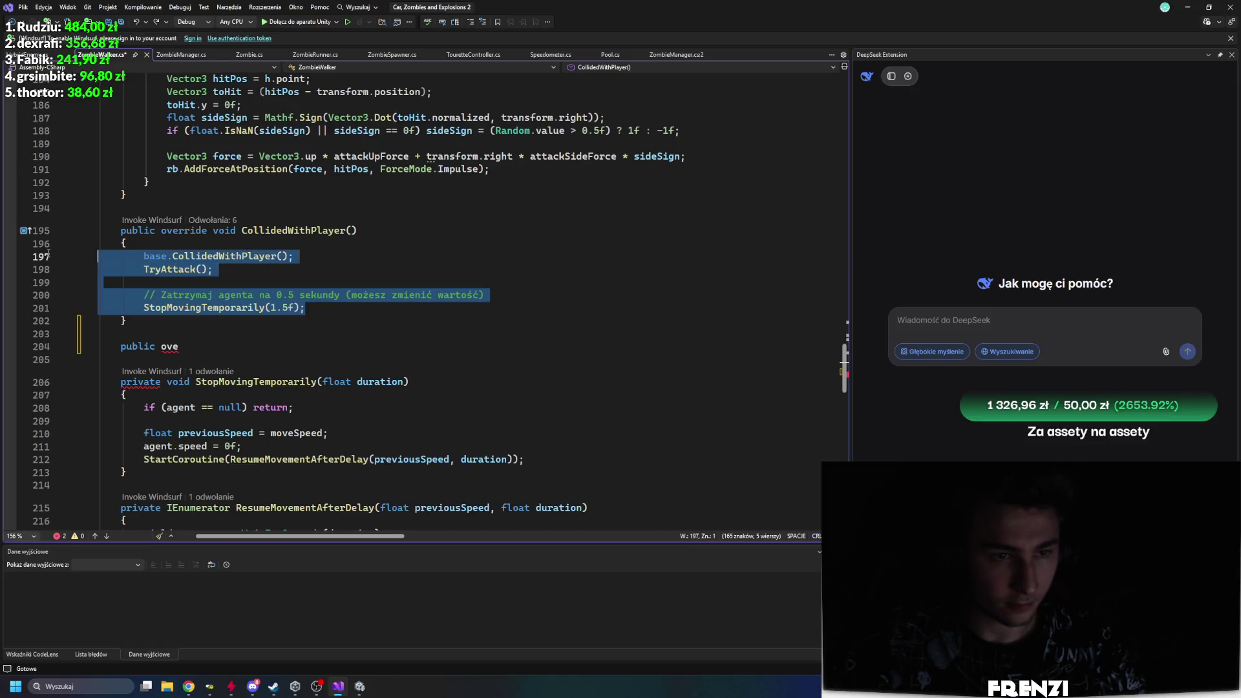
Step: Delete the unfinished 'public ove' line and save ZombieWalker.cs
left_click_drag(184, 347, 230, 334)
key("BackSpace")
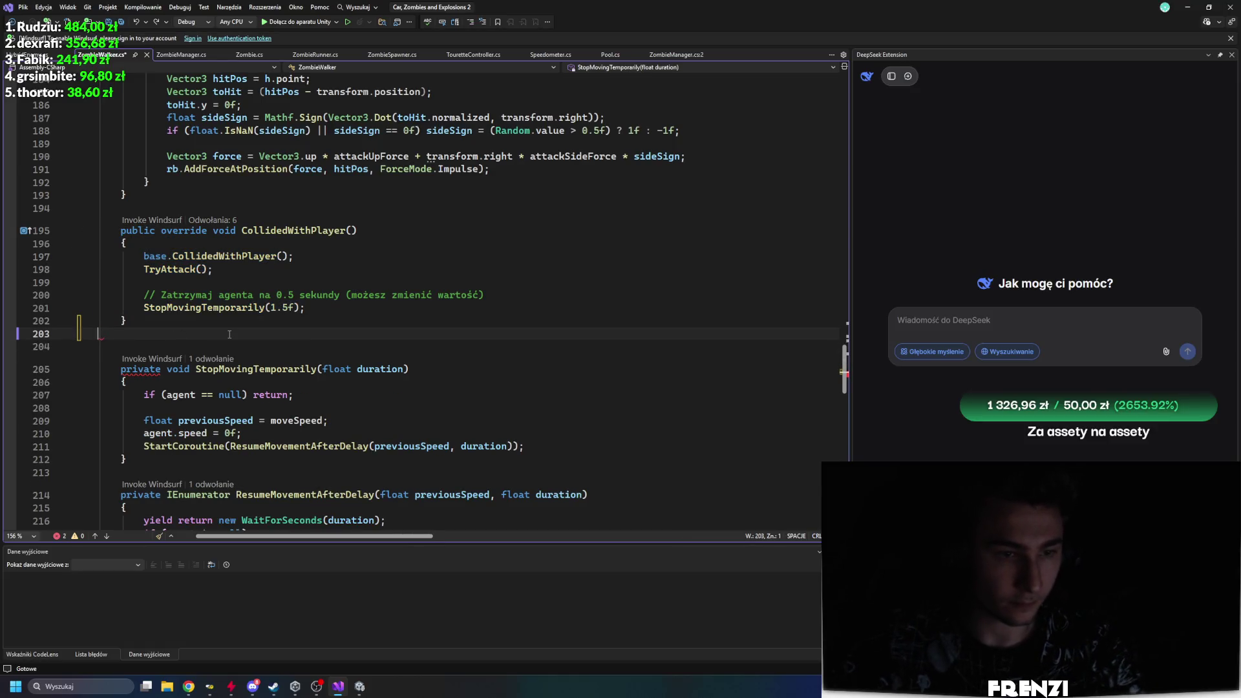
key("ctrl+s")
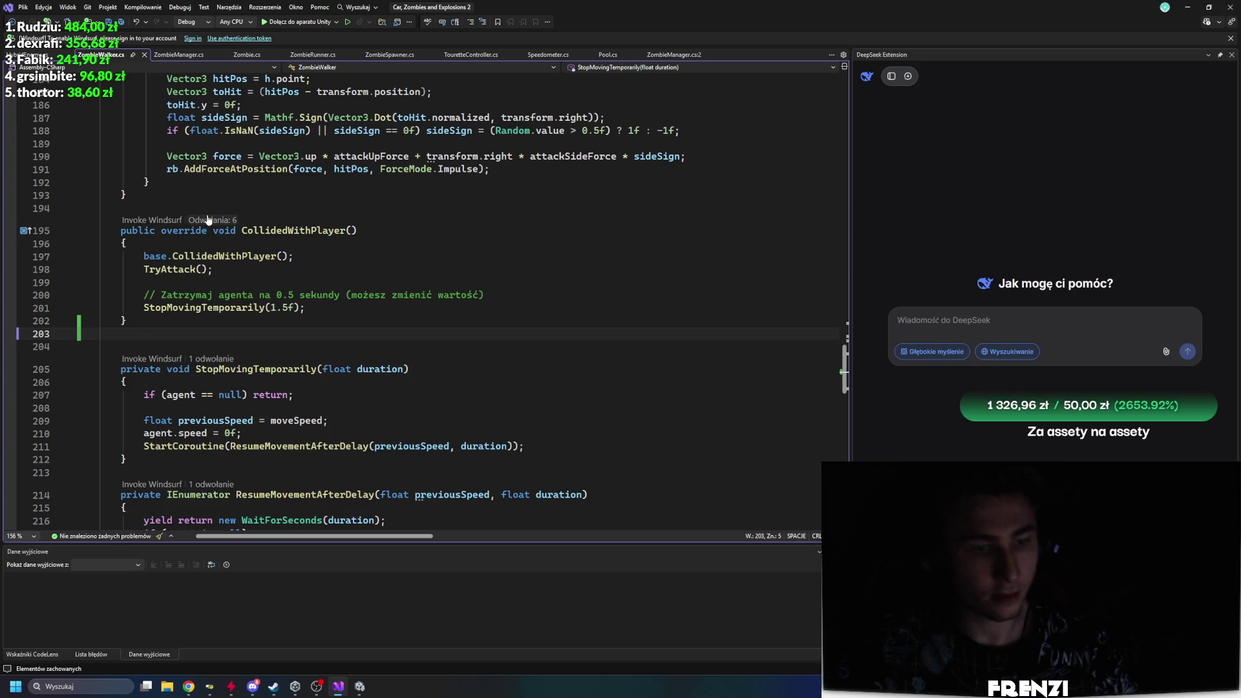
left_click(196, 394)
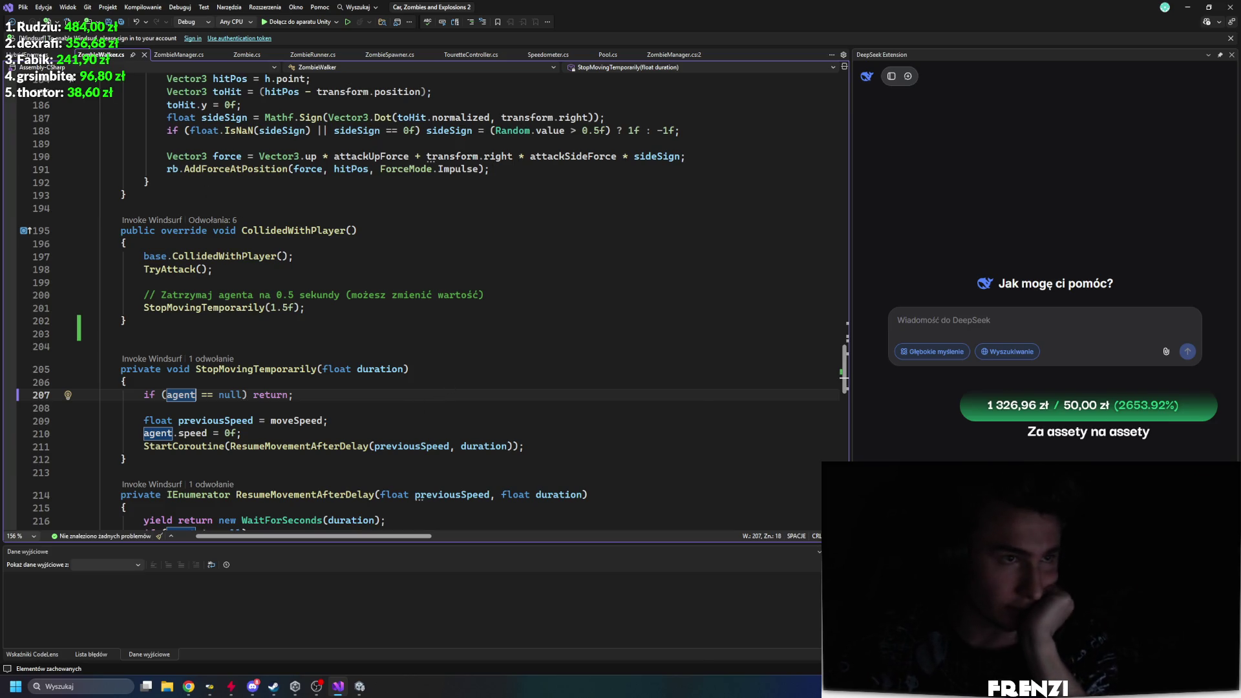
Step: Review ZombieManager.cs, then go back to the pause methods in ZombieWalker.cs
left_click(174, 56)
scroll(335, 270, "up", 20)
scroll(335, 270, "up", 20)
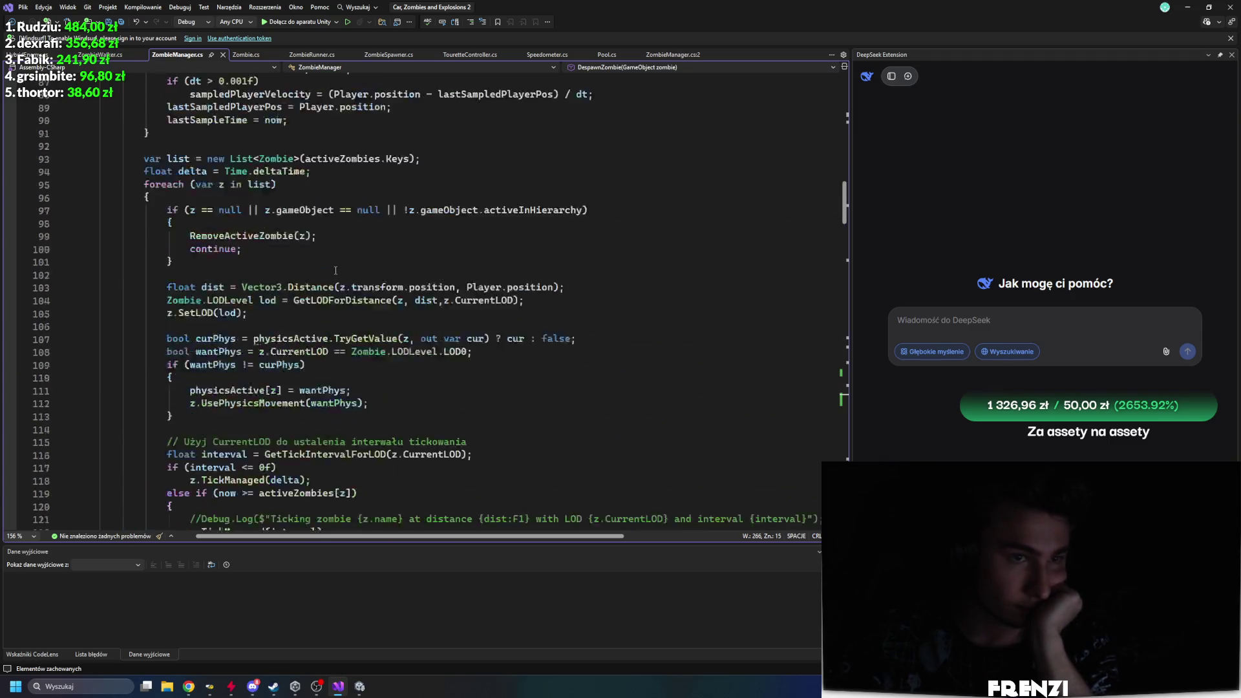
scroll(318, 279, "down", 10)
scroll(319, 280, "down", 2)
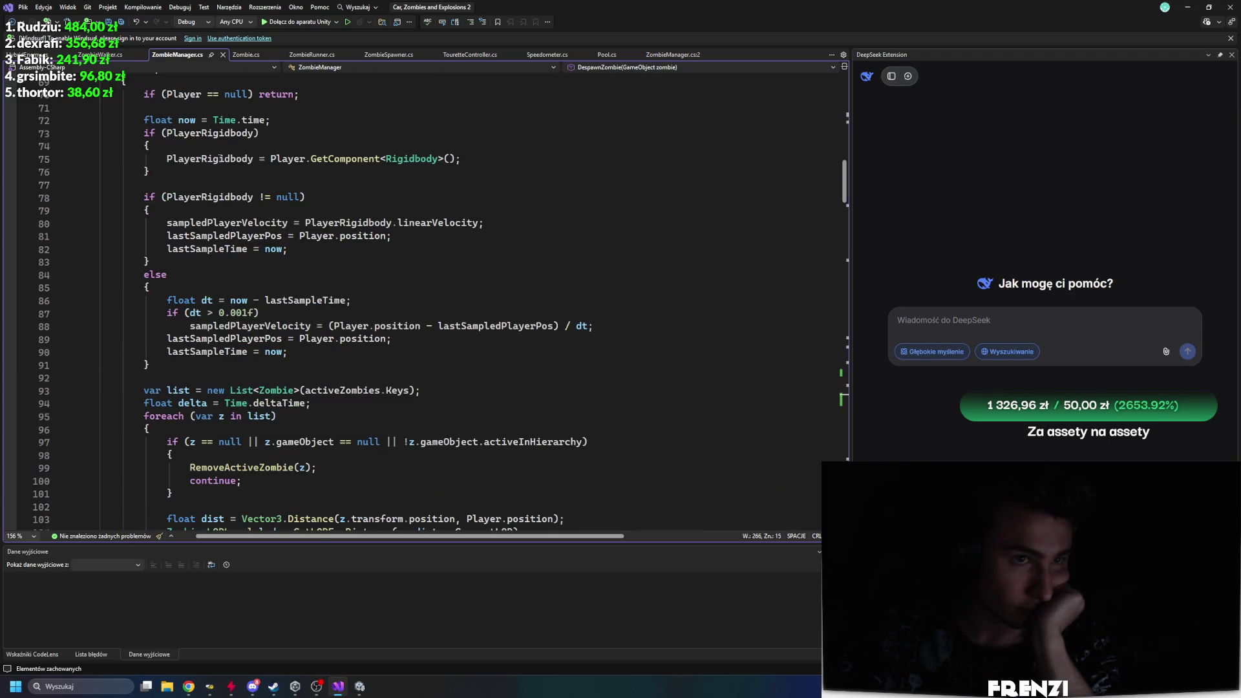
left_click(120, 56)
scroll(249, 348, "down", 4)
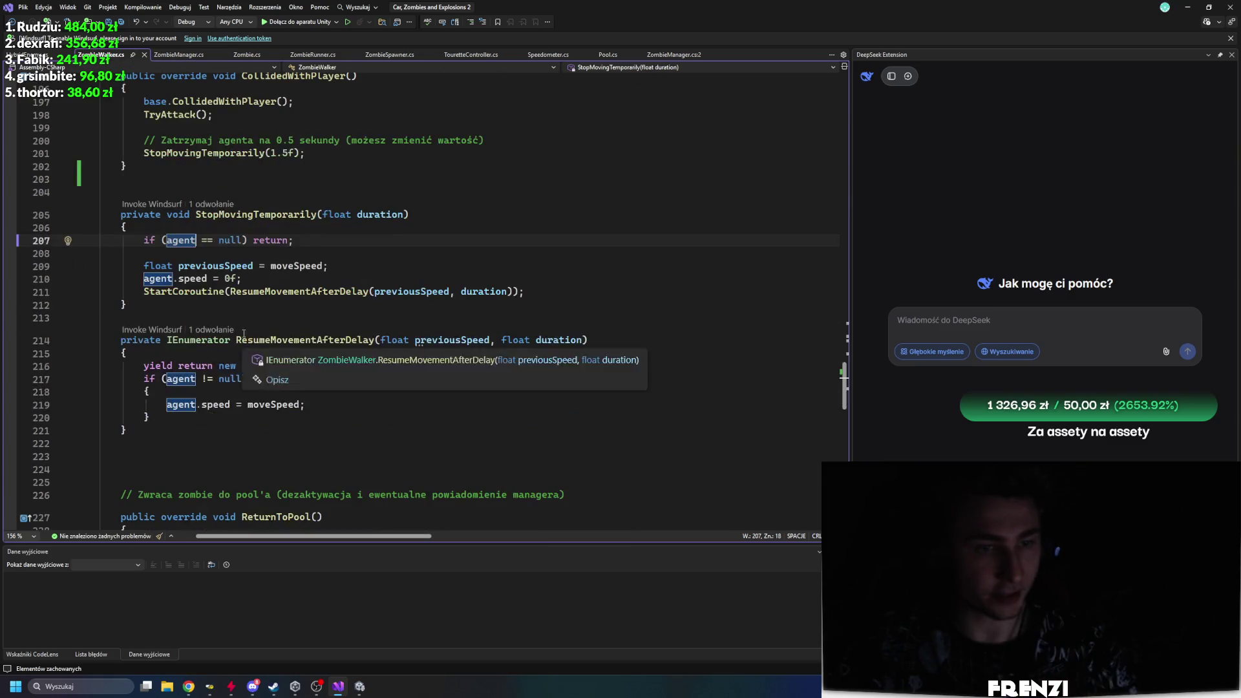
Step: Paste StopMovingTemporarily and ResumeMovementAfterDelay into Zombie.cs below OnCollisionStayWithPlayer
left_click(277, 292)
left_click_drag(127, 437, 50, 219)
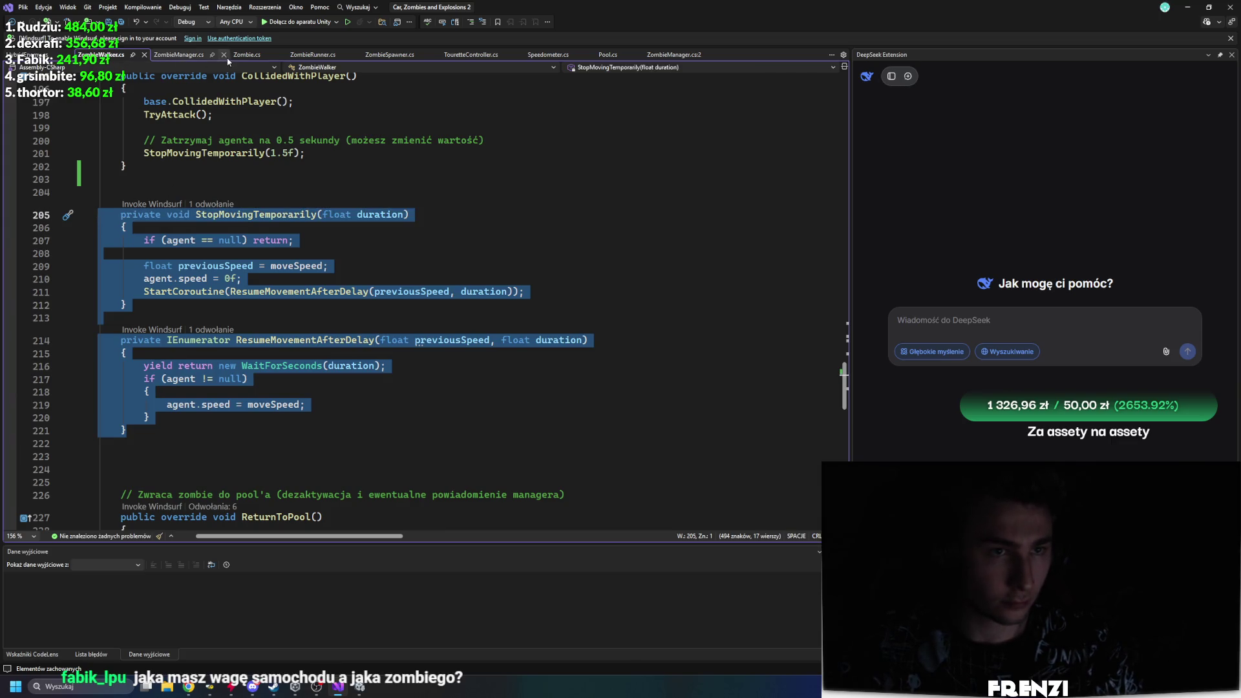
left_click(234, 55)
left_click(218, 216)
key("Return")
type("private void StopMovingTemporarily(float duration)     {         if (agent == null) return;          float previousSpeed = moveSpeed;         agent.speed = 0f;         StartCoroutine(ResumeMovementAfterDelay(previousSpeed, duration));     }      private IEnumerator ResumeMovementAfterDelay(float previousSpeed, float duration)     {         yield return new WaitForSeconds(duration);         if (agent != null)         {             agent.speed = moveSpeed;         }     }")
Step: Copy the StopMovingTemporarily(1.5f) call from ZombieWalker and place the caret in OnCollisionStayWithPlayer
scroll(259, 231, "up", 2)
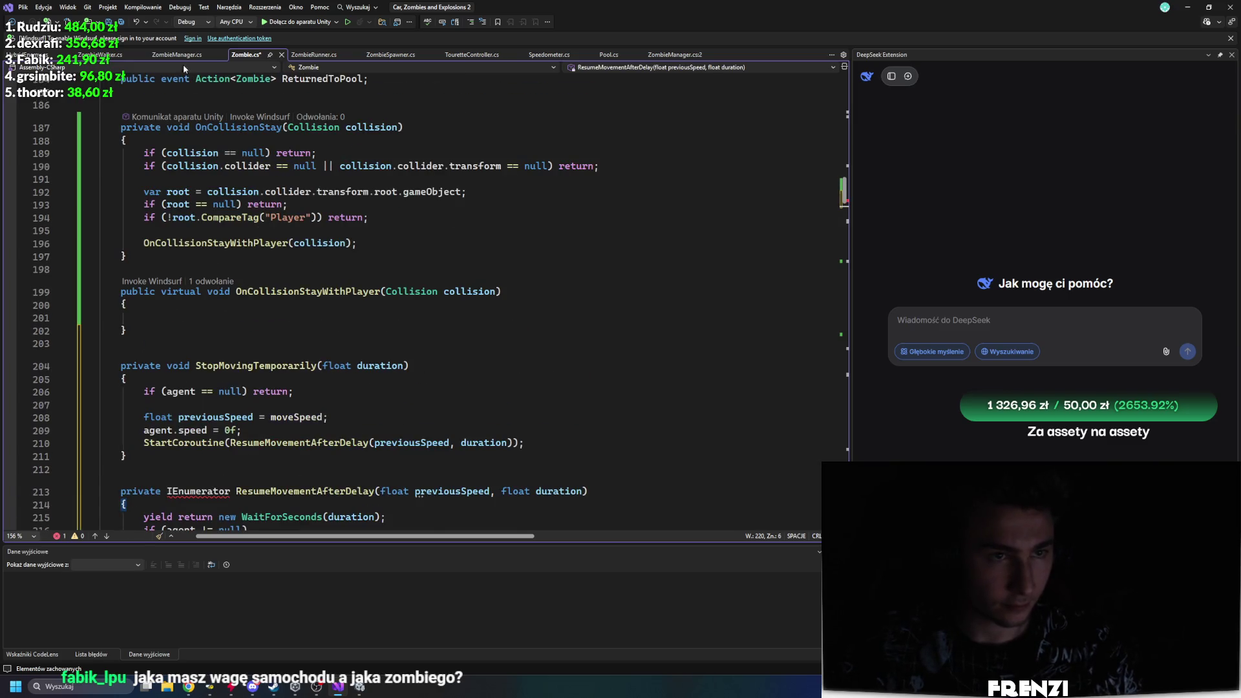
left_click(100, 55)
left_click(219, 314)
left_click_drag(525, 295, 105, 244)
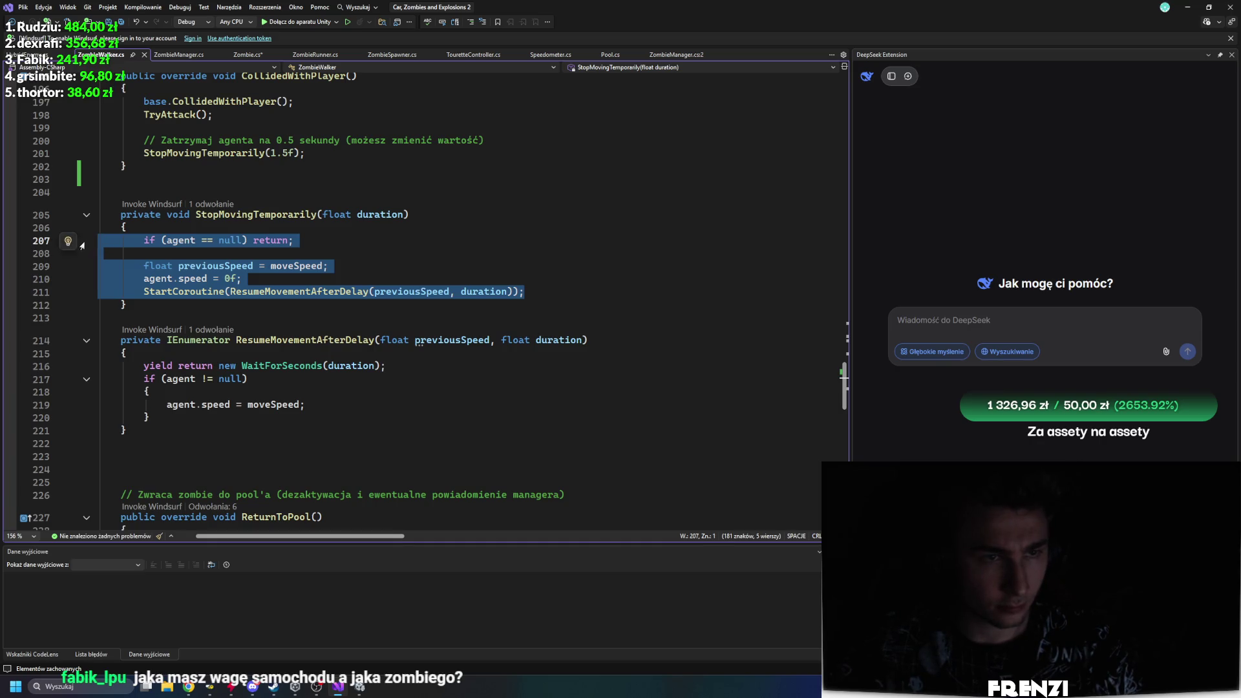
scroll(197, 214, "up", 3)
left_click_drag(306, 269, 2, 264)
key("ctrl+c")
left_click(184, 57)
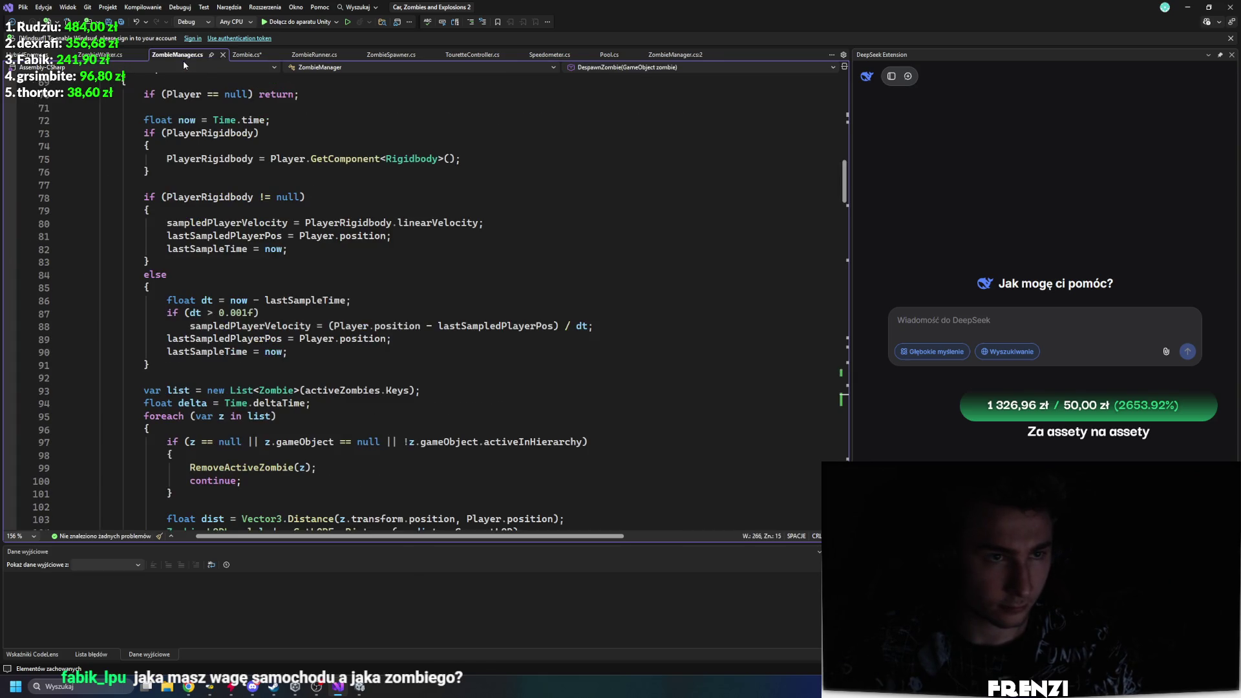
left_click(248, 55)
left_click(207, 312)
Step: Paste StopMovingTemporarily(1.5f) into OnCollisionStayWithPlayer, apply a quick fix to IEnumerator, and save
key("ctrl+v")
scroll(284, 334, "down", 2)
right_click(206, 415)
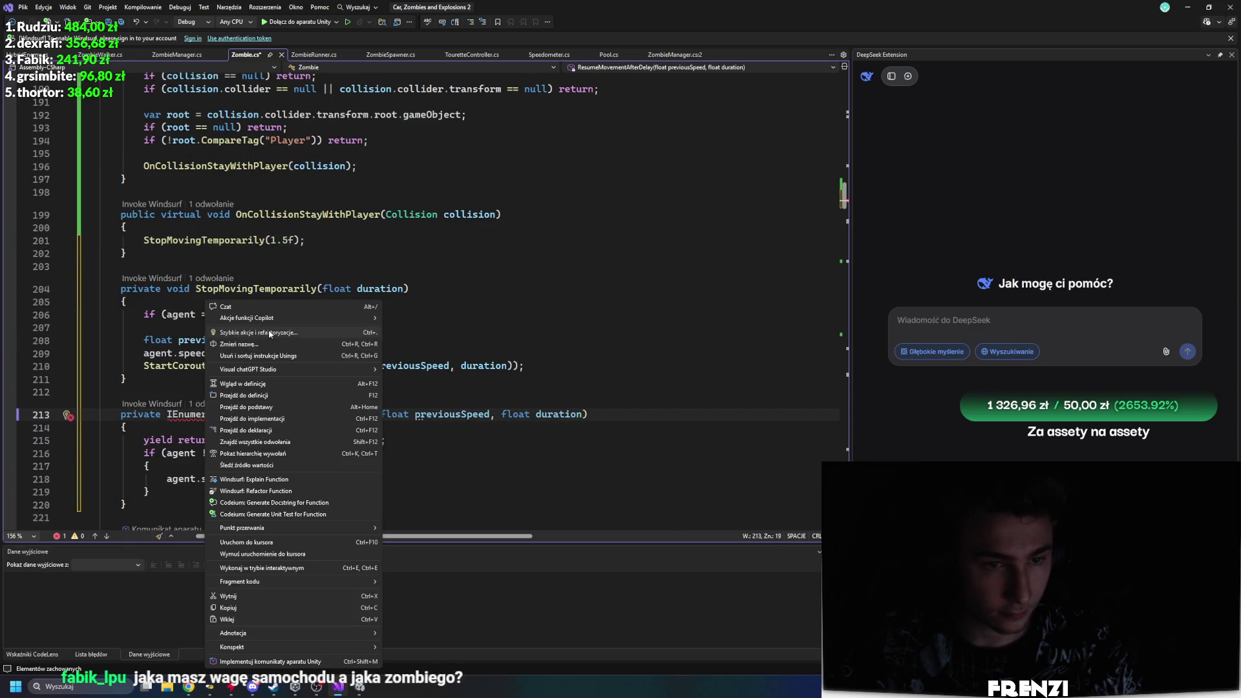
left_click(262, 332)
left_click(176, 451)
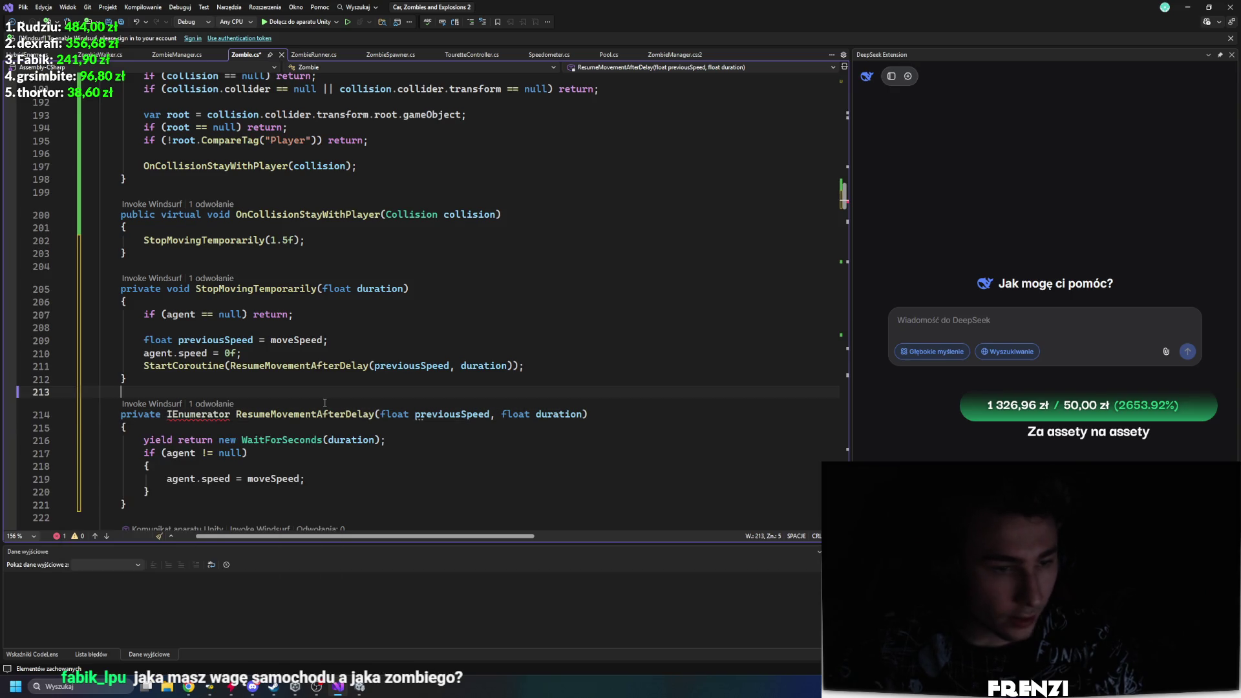
mouse_move(199, 414)
key("ctrl+s")
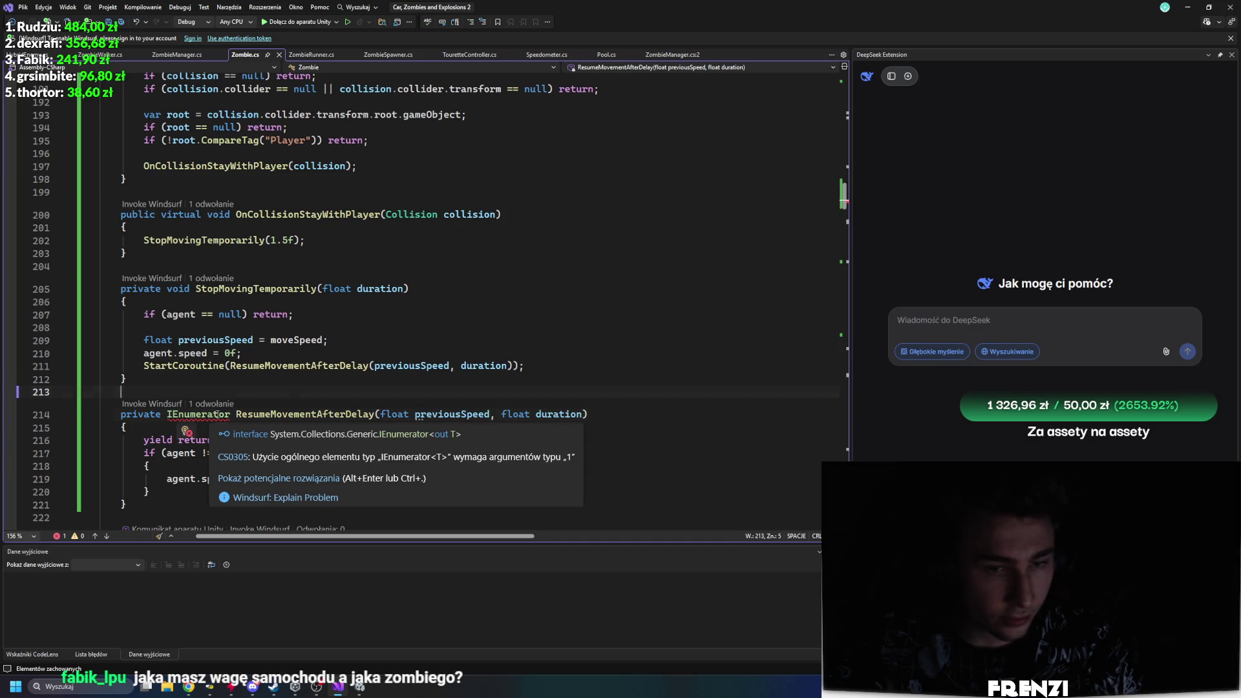
Step: Resolve the remaining CS0305 IEnumerator error by adding 'using System.Collections'
right_click(218, 414)
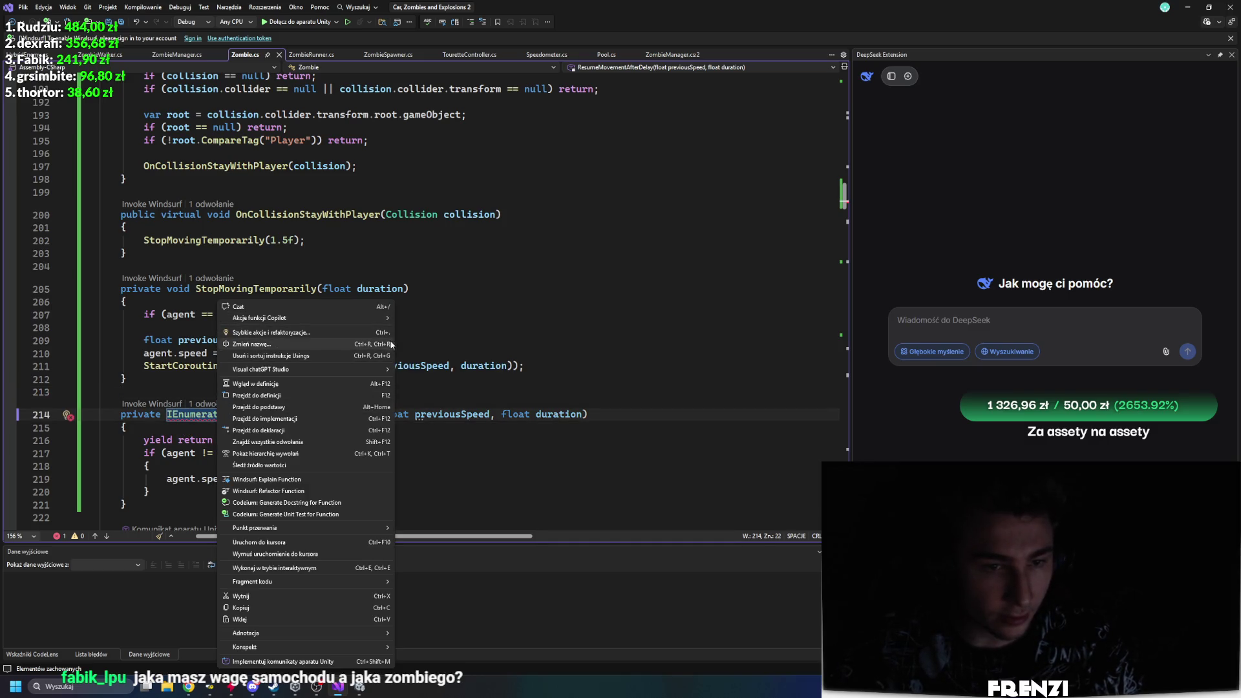
left_click(272, 332)
key("Return")
left_click(299, 395)
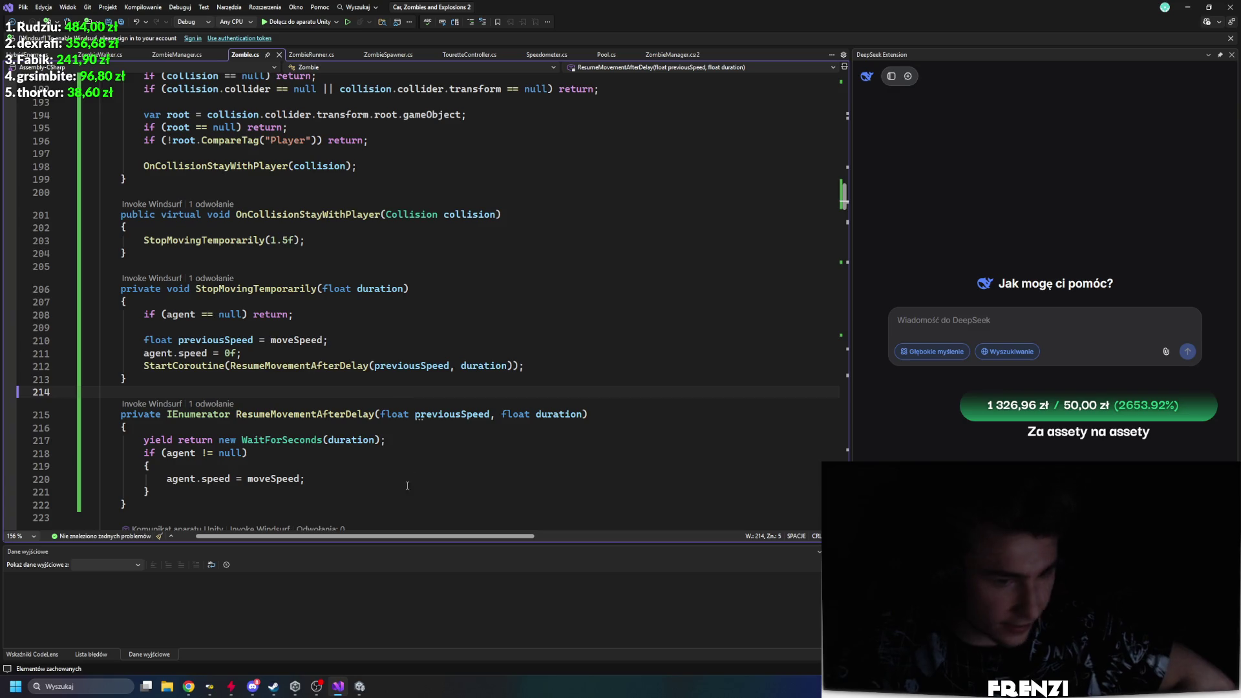
left_click(362, 687)
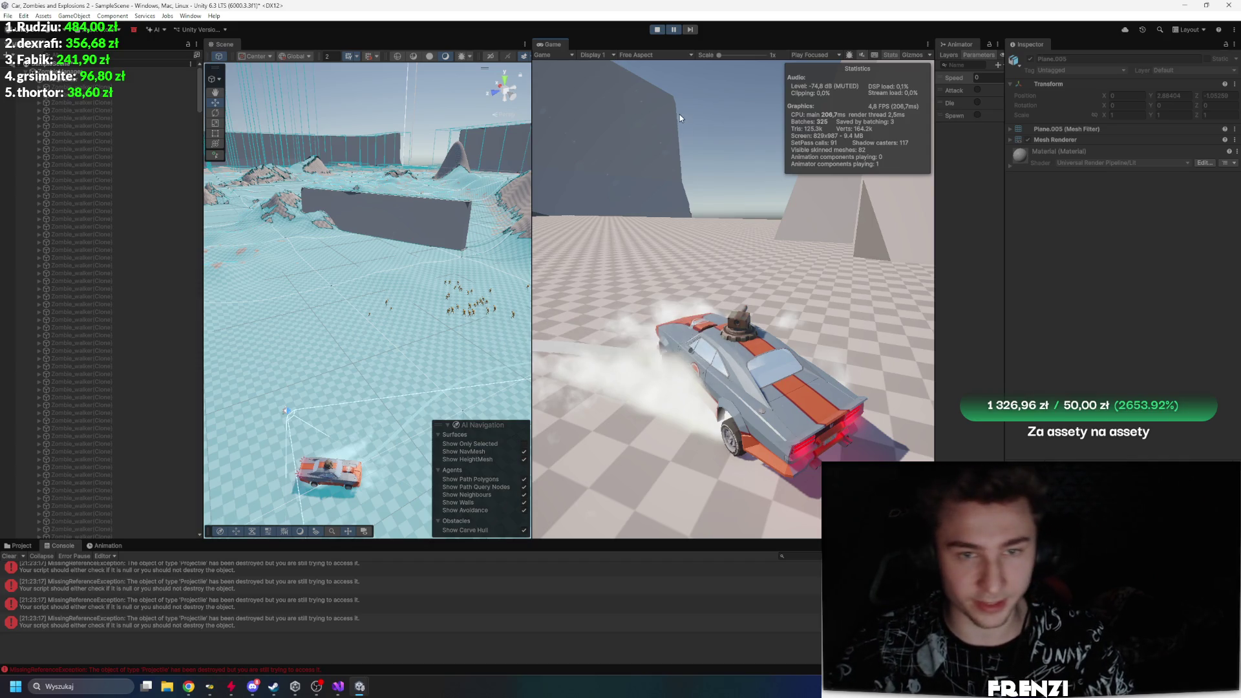
Step: Stop the game, clear the console errors, and go to line 203 in Zombie.cs
left_click(658, 30)
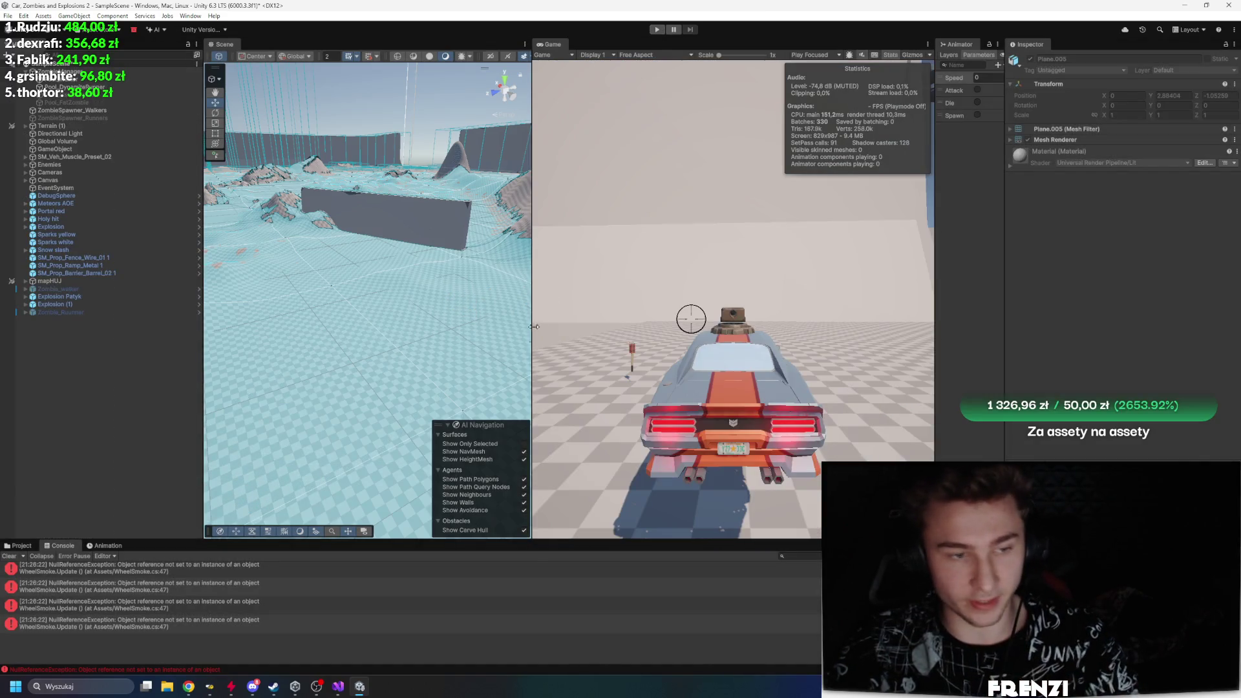
left_click(8, 557)
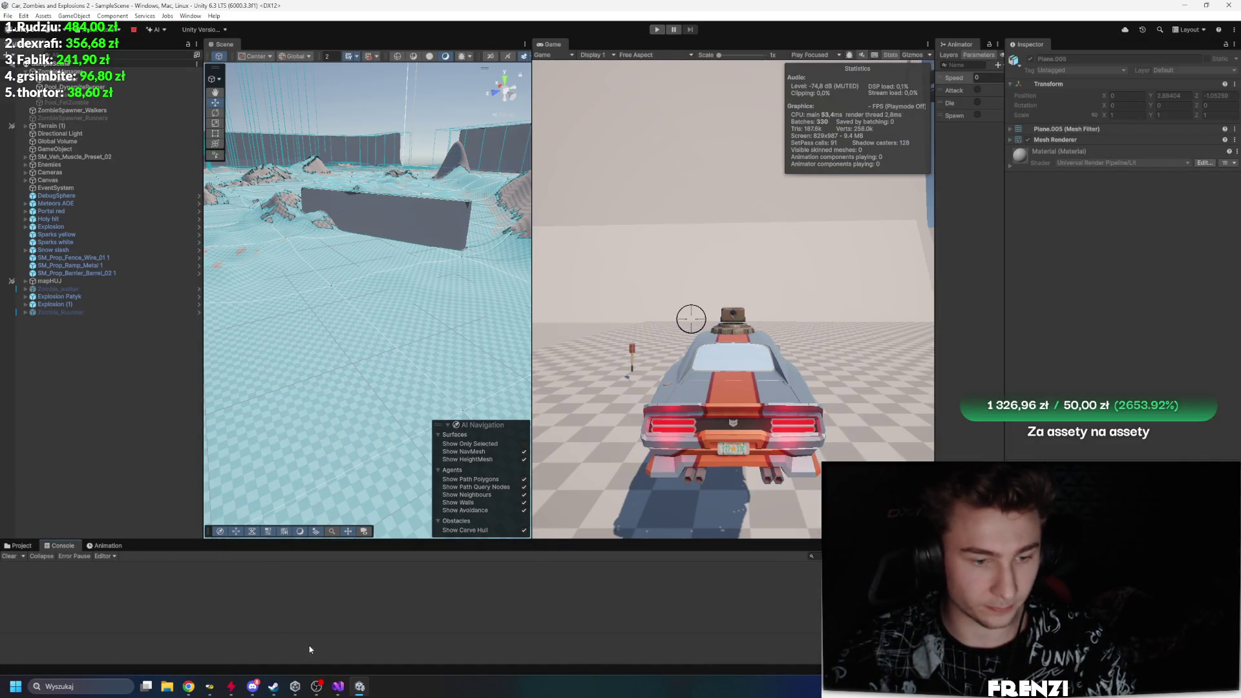
key("alt+Tab")
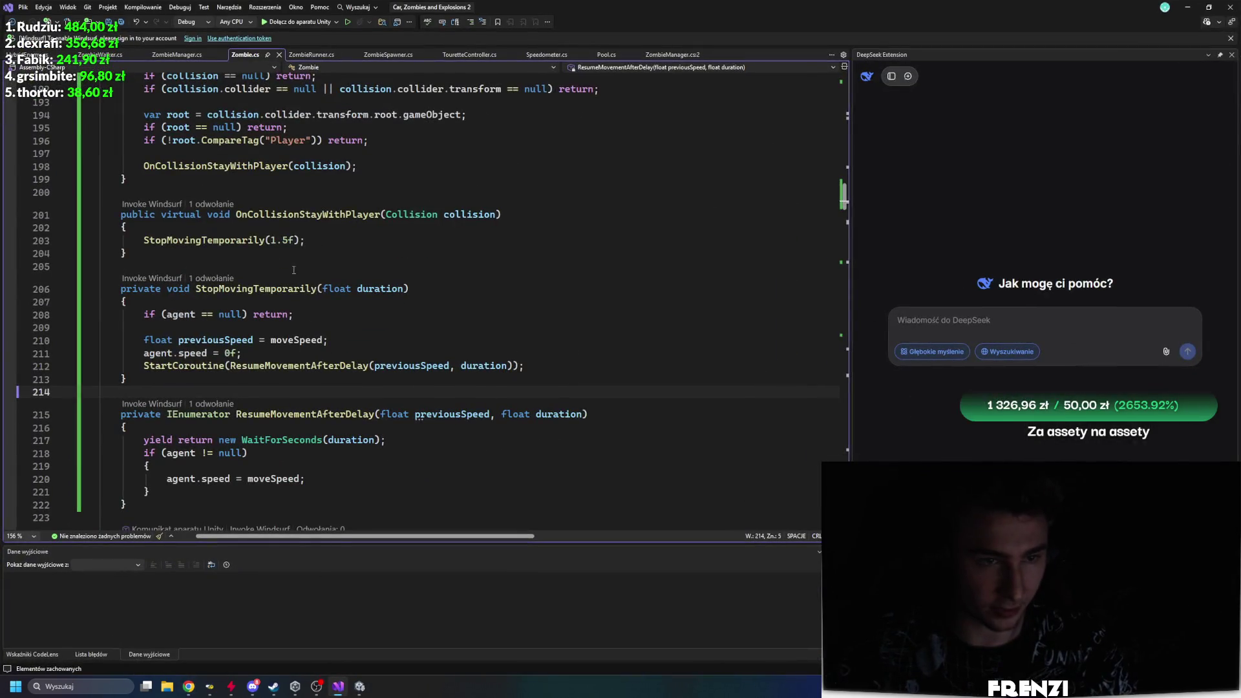
left_click(348, 241)
Step: Add Debug.Log("StoppingForWhile") below StopMovingTemporarily(1.5f) in OnCollisionStayWithPlayer
key("Return")
type("Debug.Log")
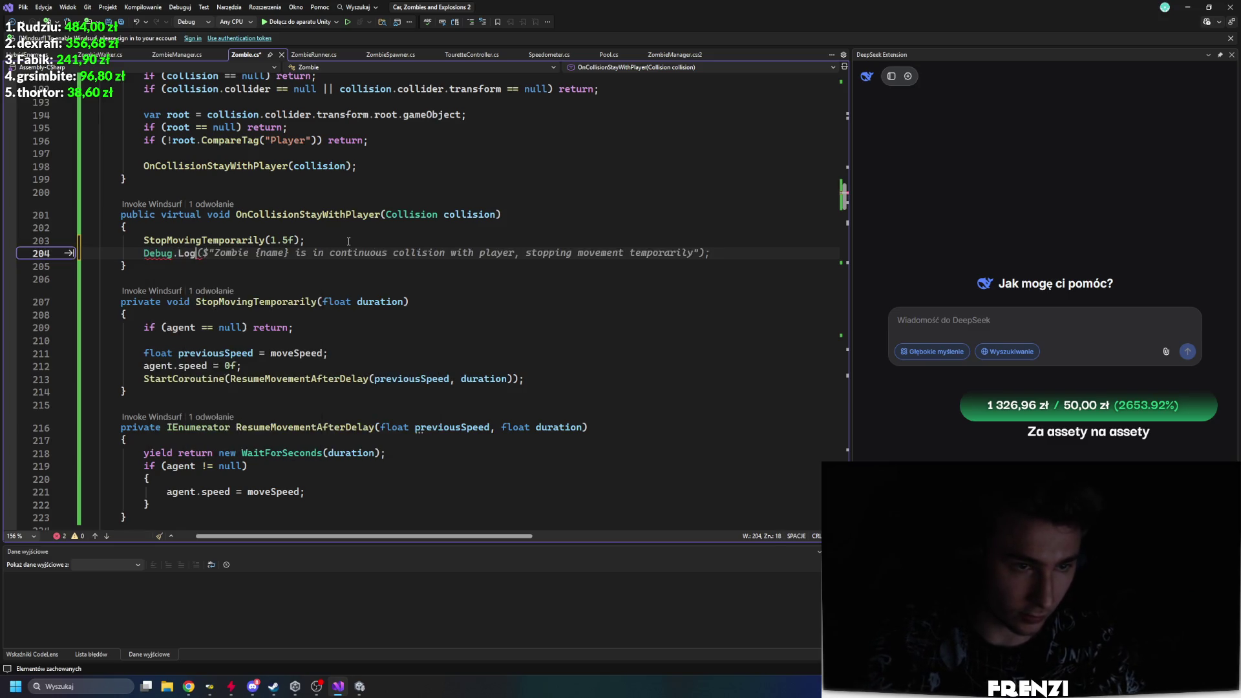
type("(\"S")
key("BackSpace")
type("toppingForW")
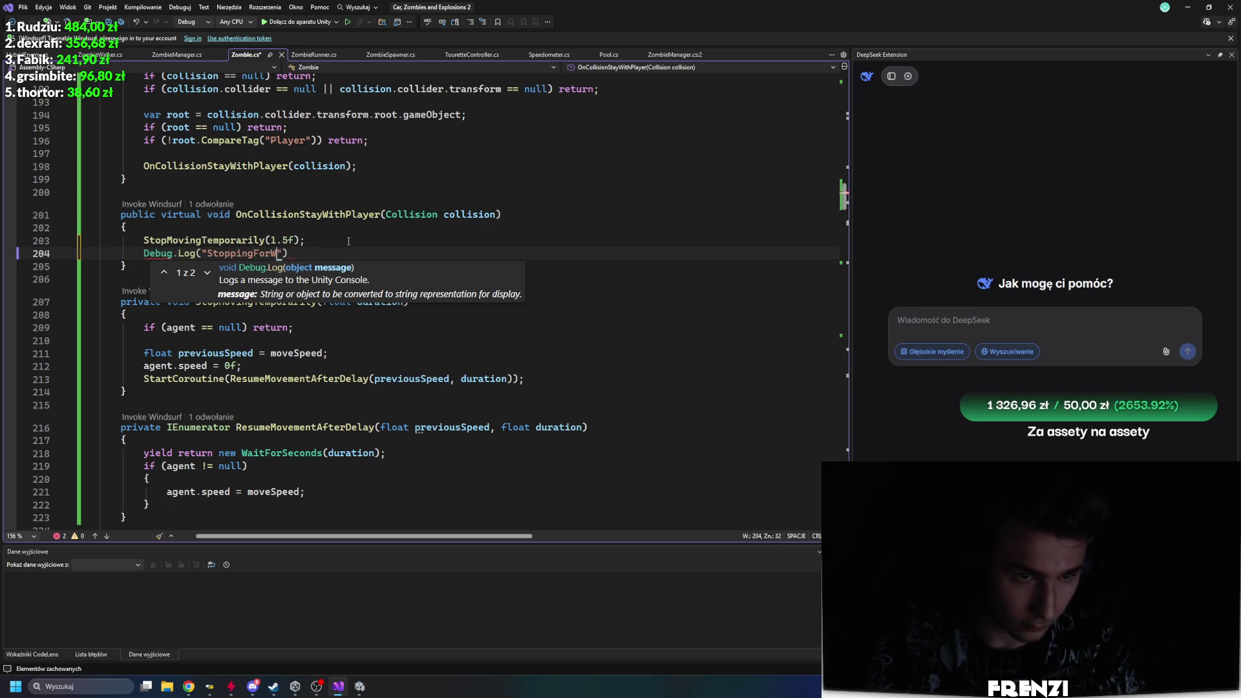
type("le\")")
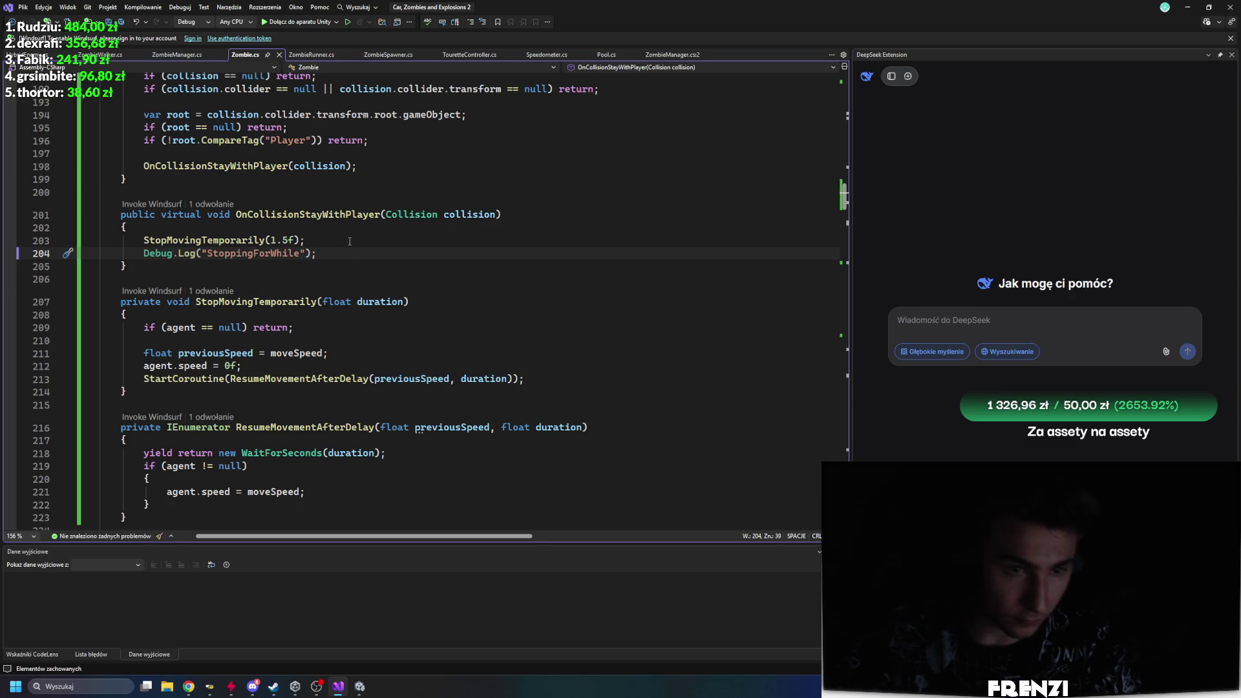
mouse_move(360, 686)
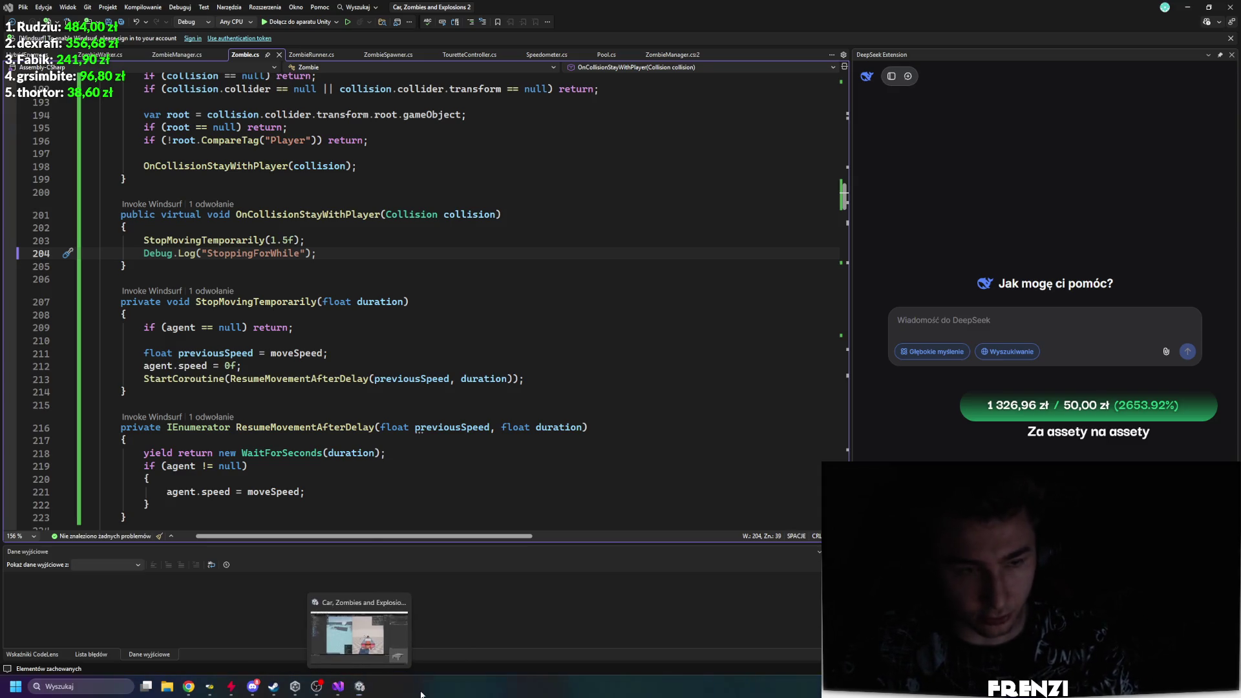
left_click(384, 652)
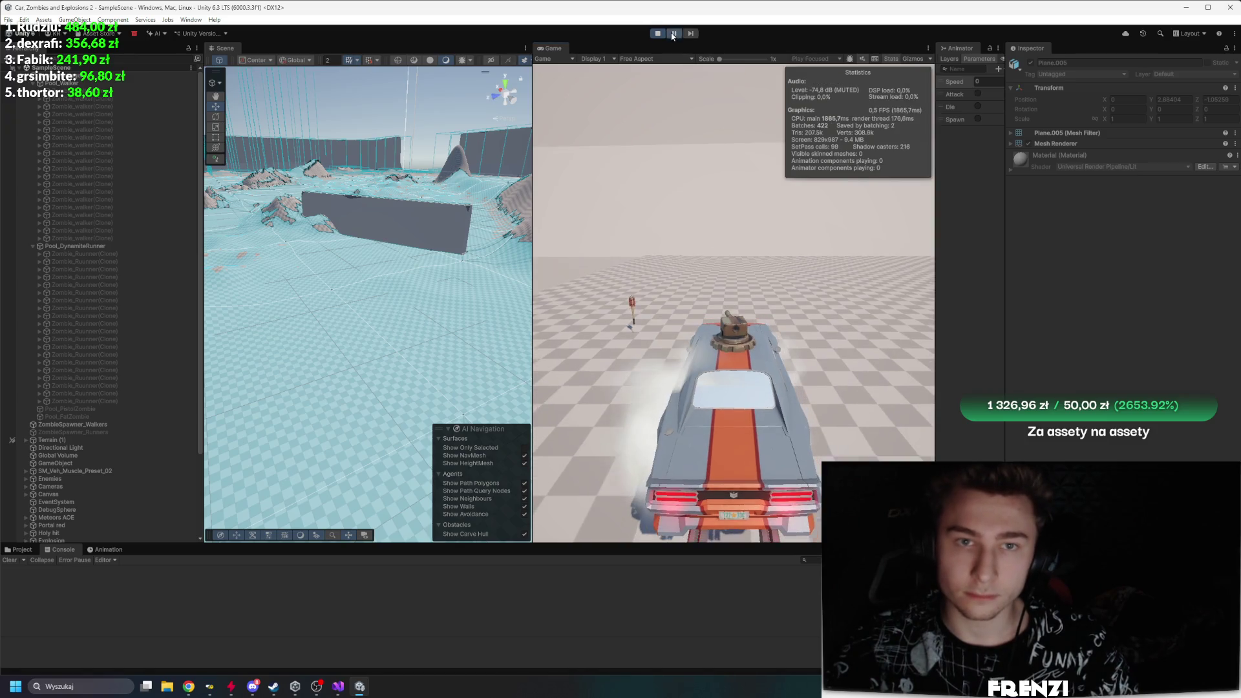
Step: Maximize and restore the Game view, then stop the game so the edited script reloads
key("shift+space")
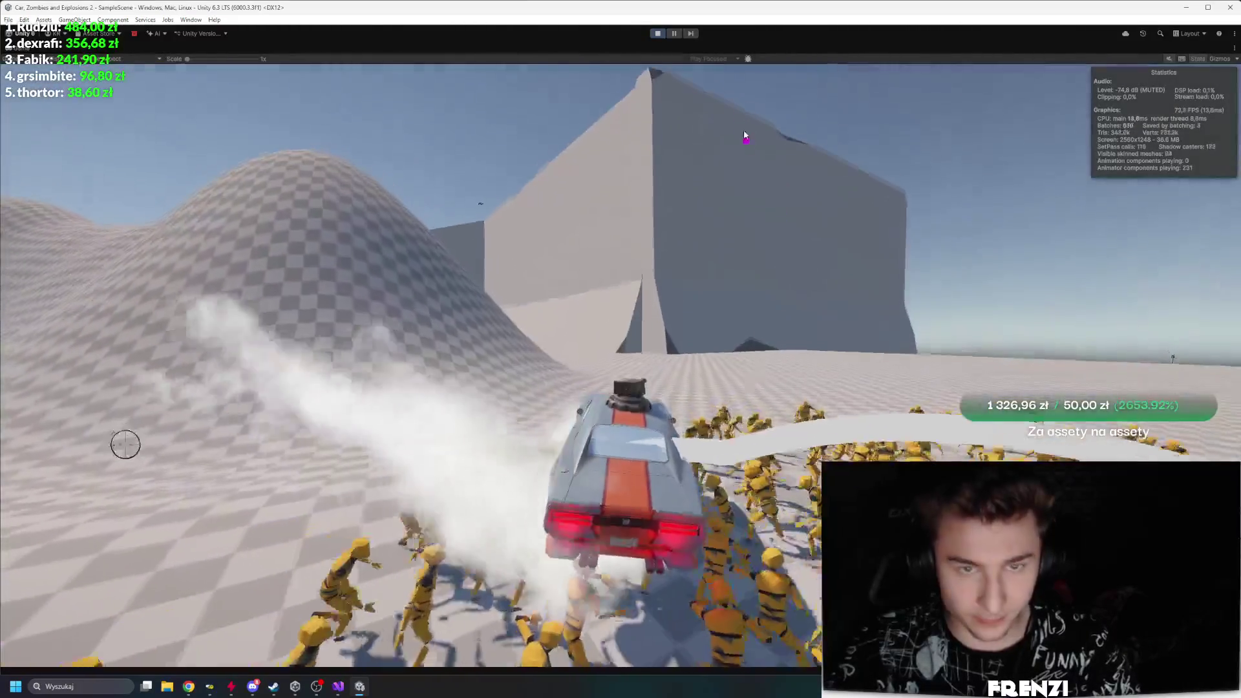
key("shift+space")
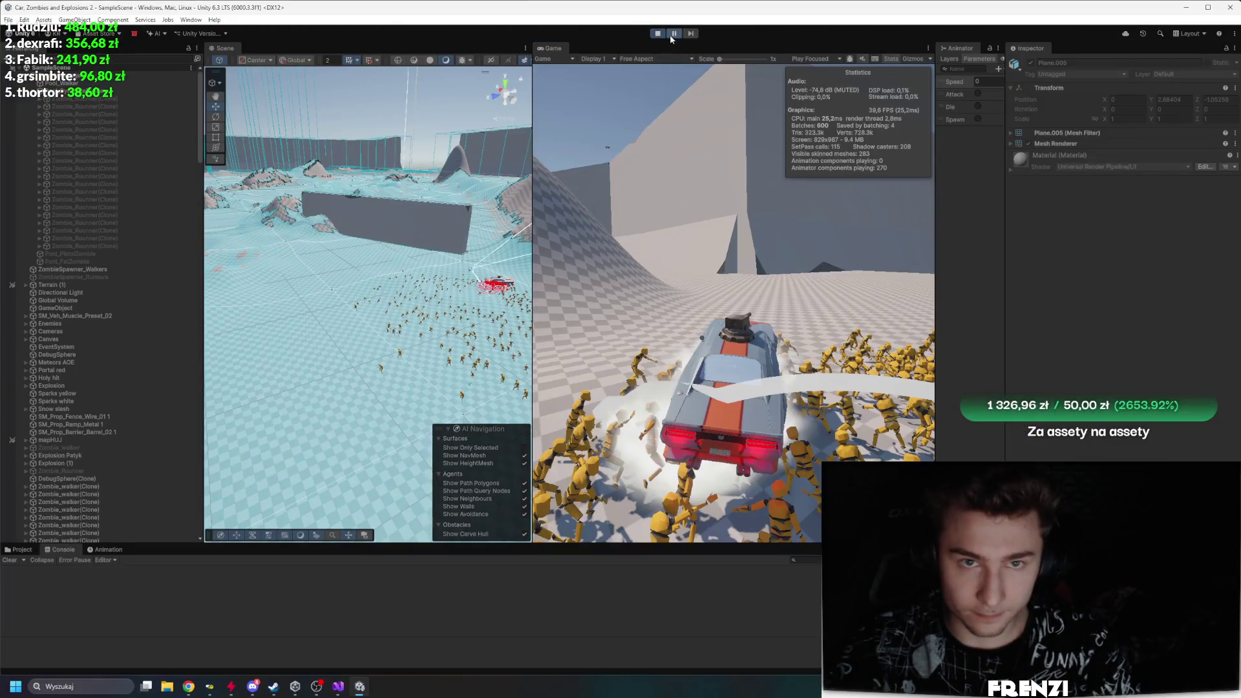
left_click(657, 33)
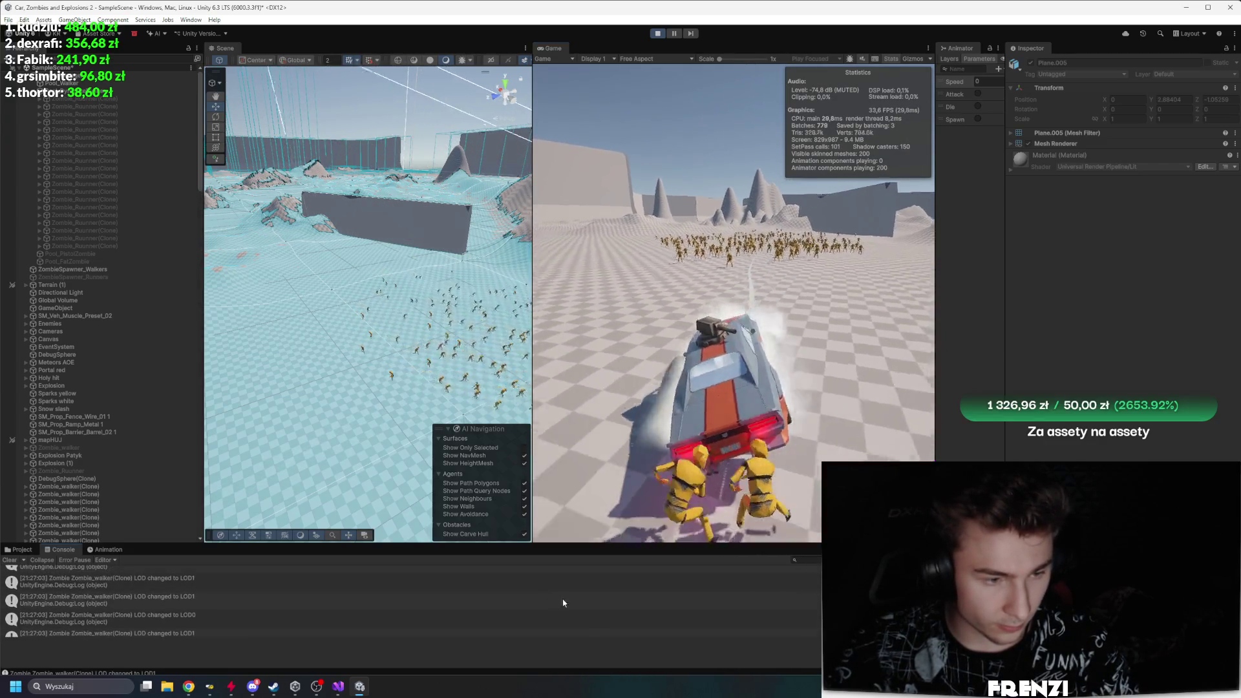
Step: Filter the console by 'stopp', inspect a StoppingForWhile entry, and turn on Collapse
type("stopp")
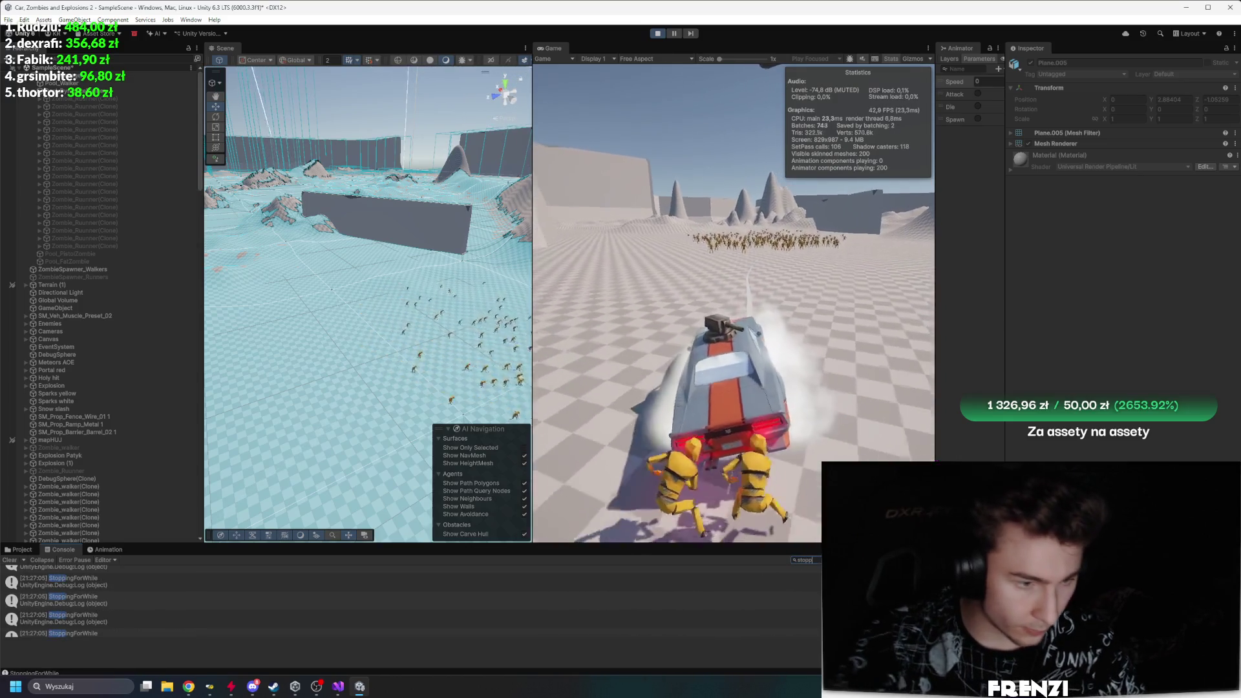
left_click(491, 634)
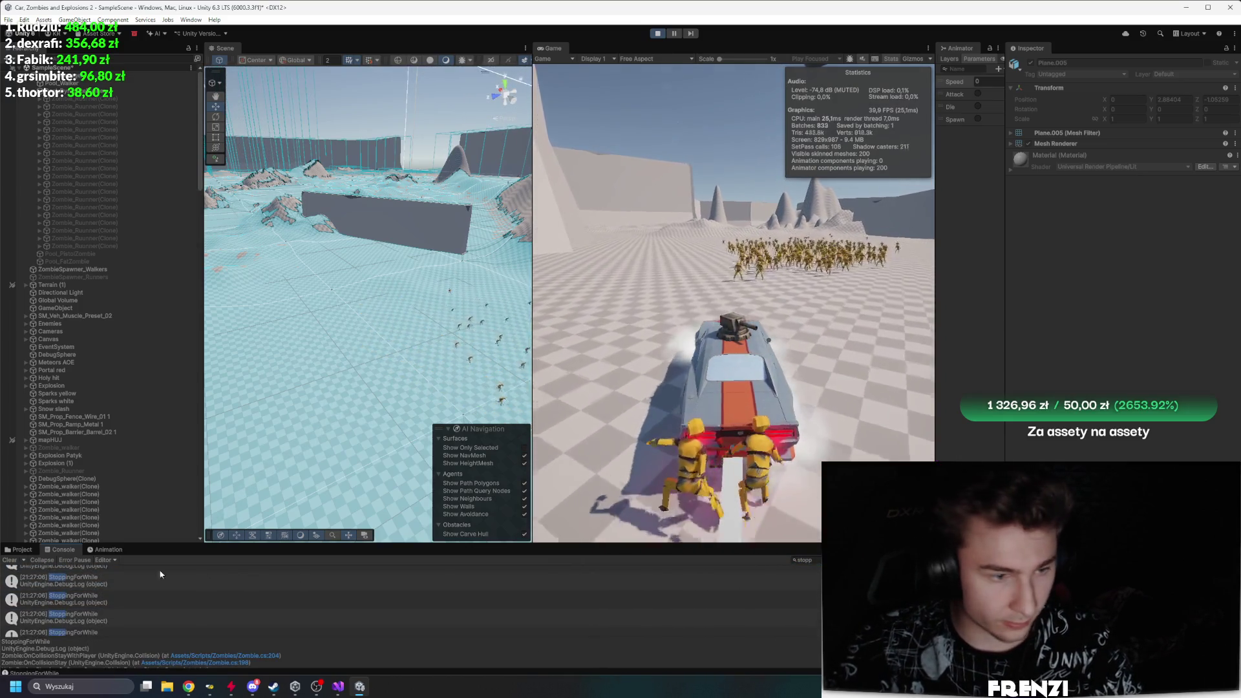
left_click(43, 560)
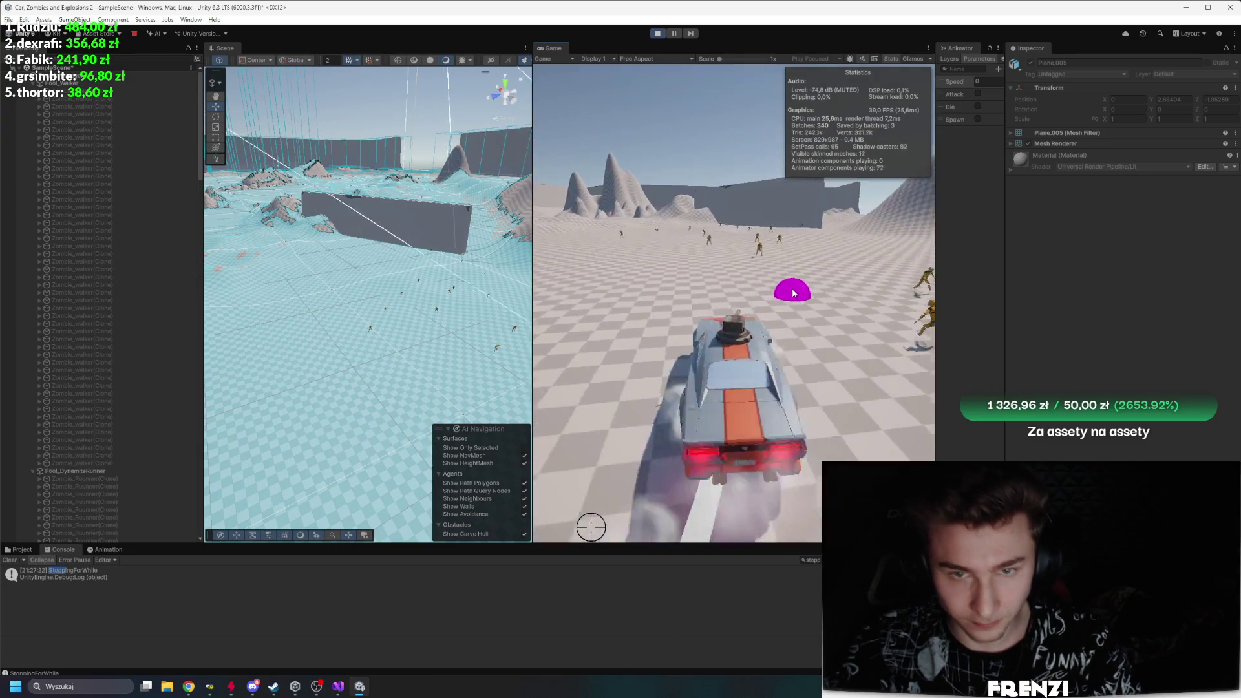
Step: Test drive with the Game tab maximized, exit Play mode with Ctrl+P, then play again
double_click(667, 46)
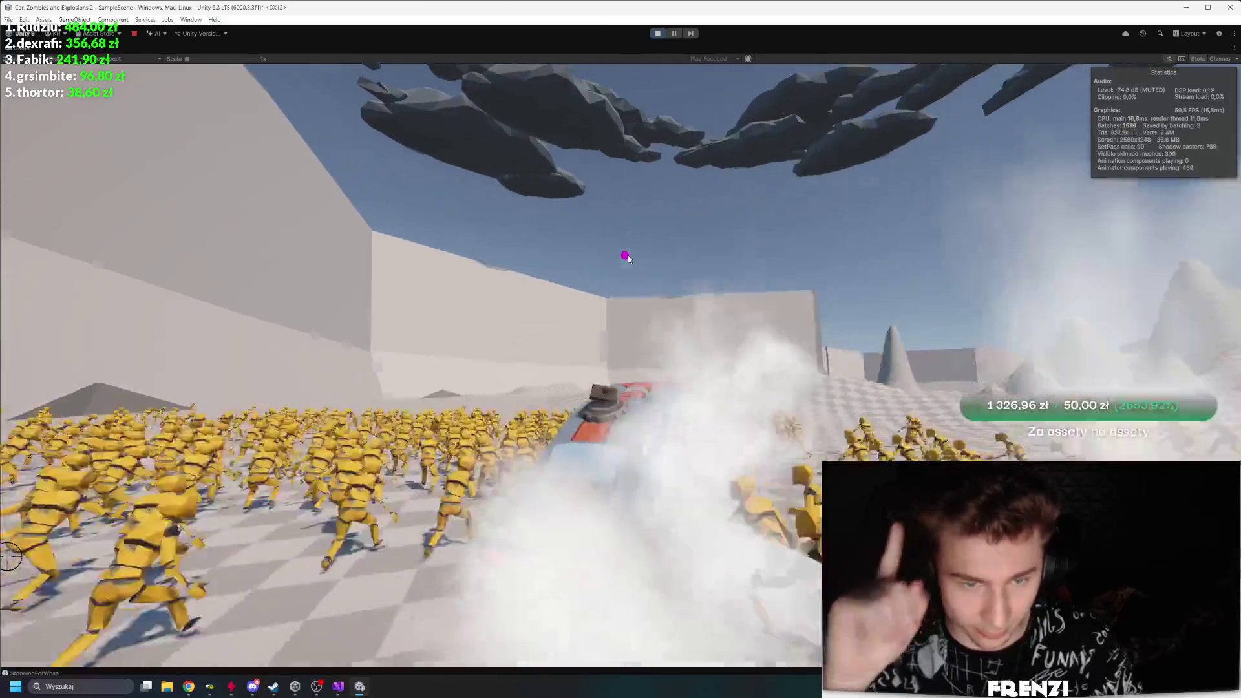
key("ctrl+p")
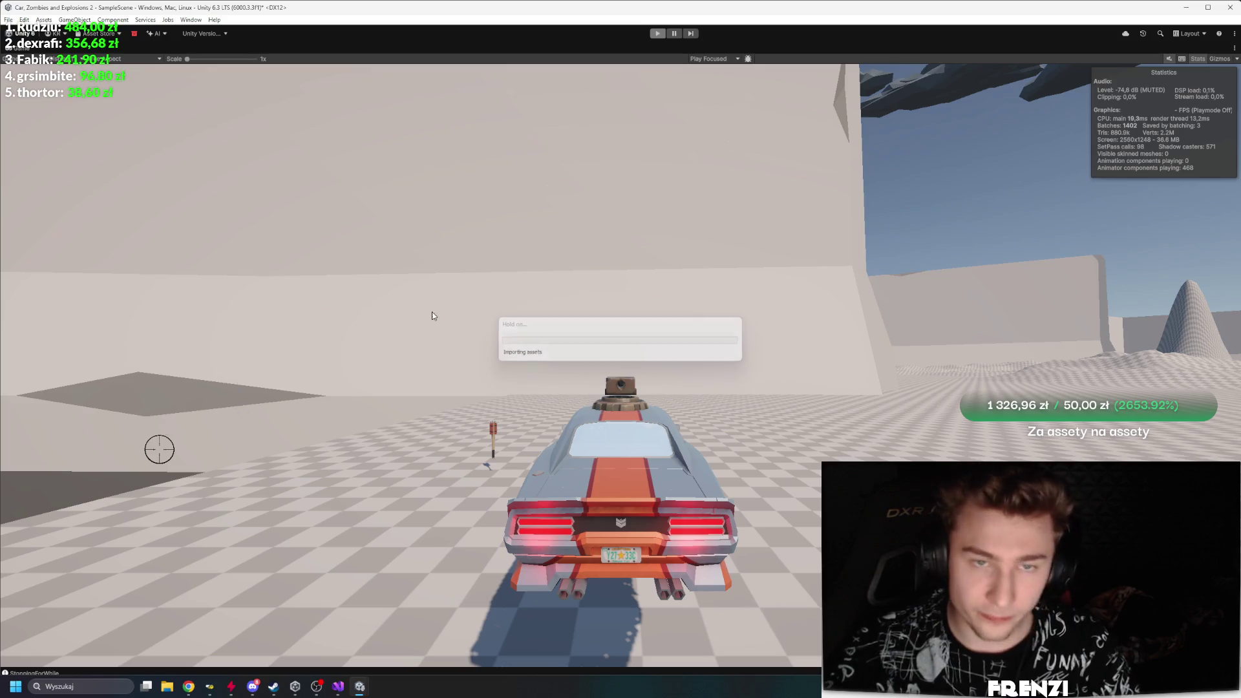
left_click(669, 307)
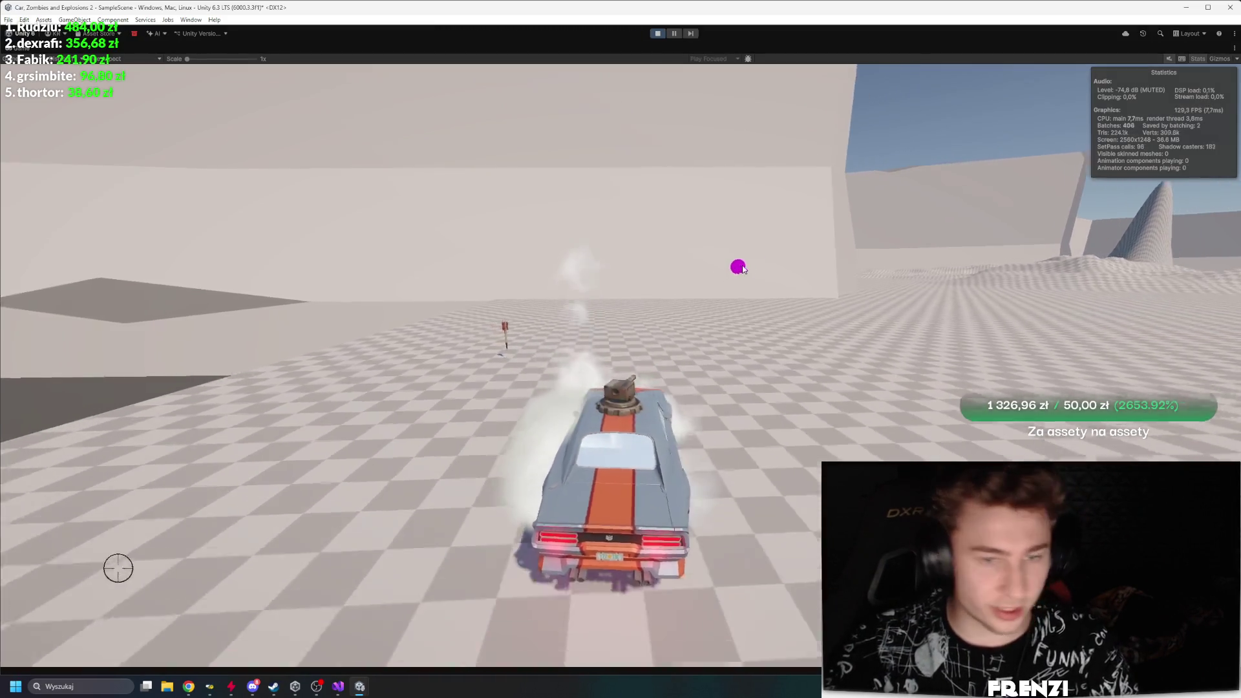
Step: Swing the camera across the horde, drive the car through it, and drift onto new terrain
mouse_move(775, 283)
left_mouse_down()
mouse_move(859, 281)
mouse_move(799, 283)
left_mouse_up()
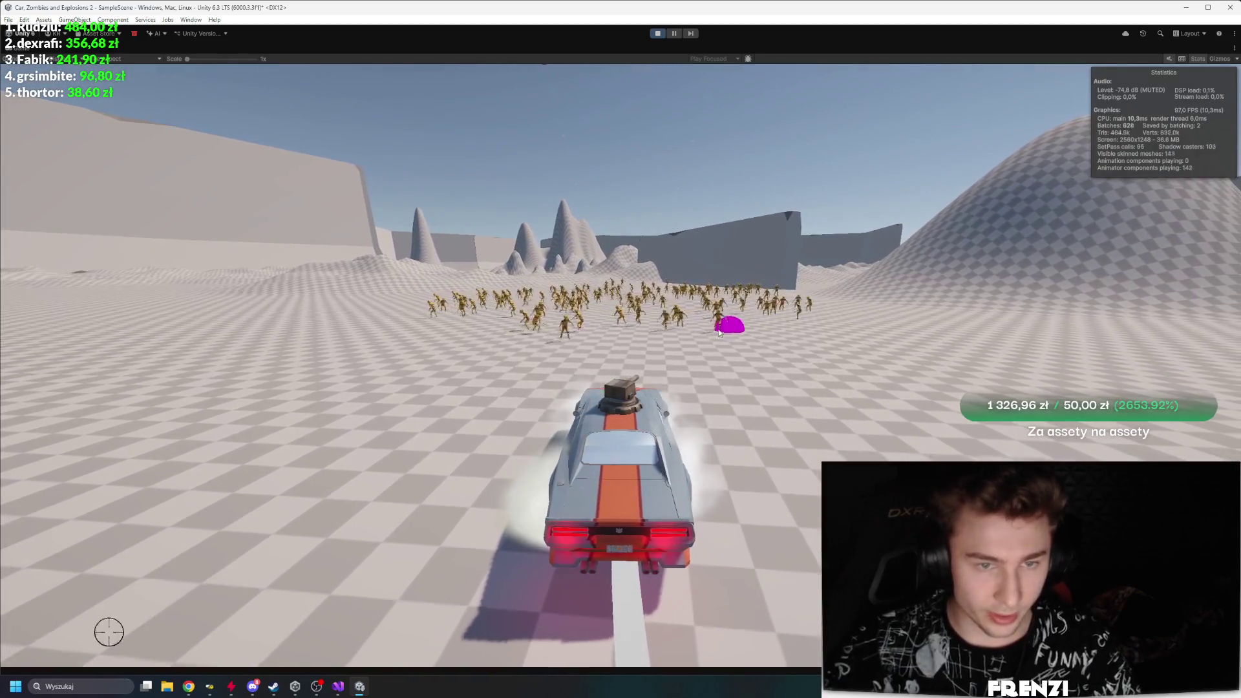
mouse_move(782, 337)
left_mouse_down()
mouse_move(800, 333)
mouse_move(702, 317)
mouse_move(563, 328)
left_mouse_up()
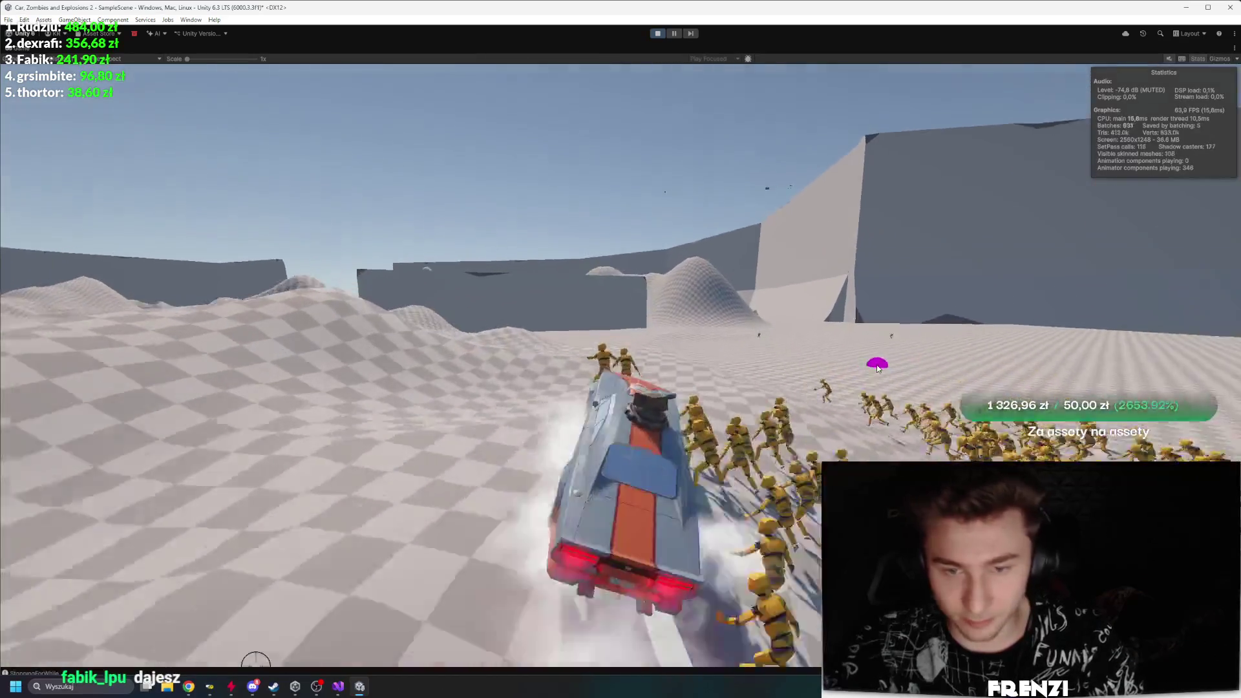
key("d")
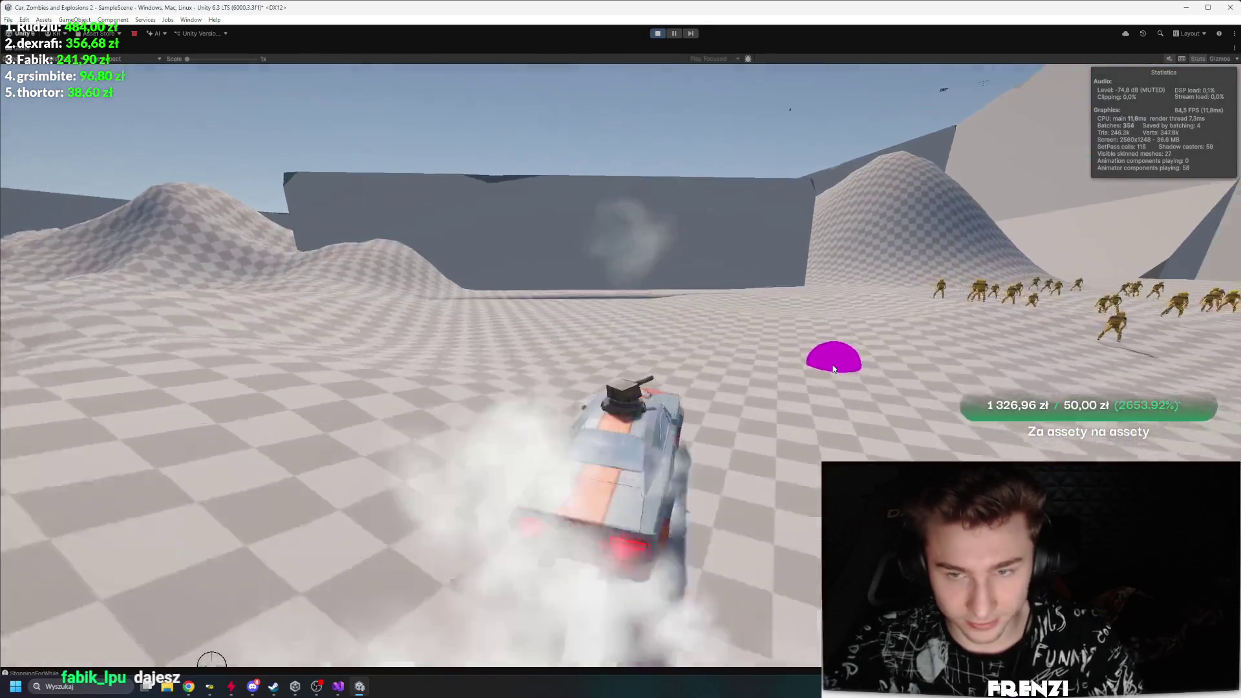
key("w")
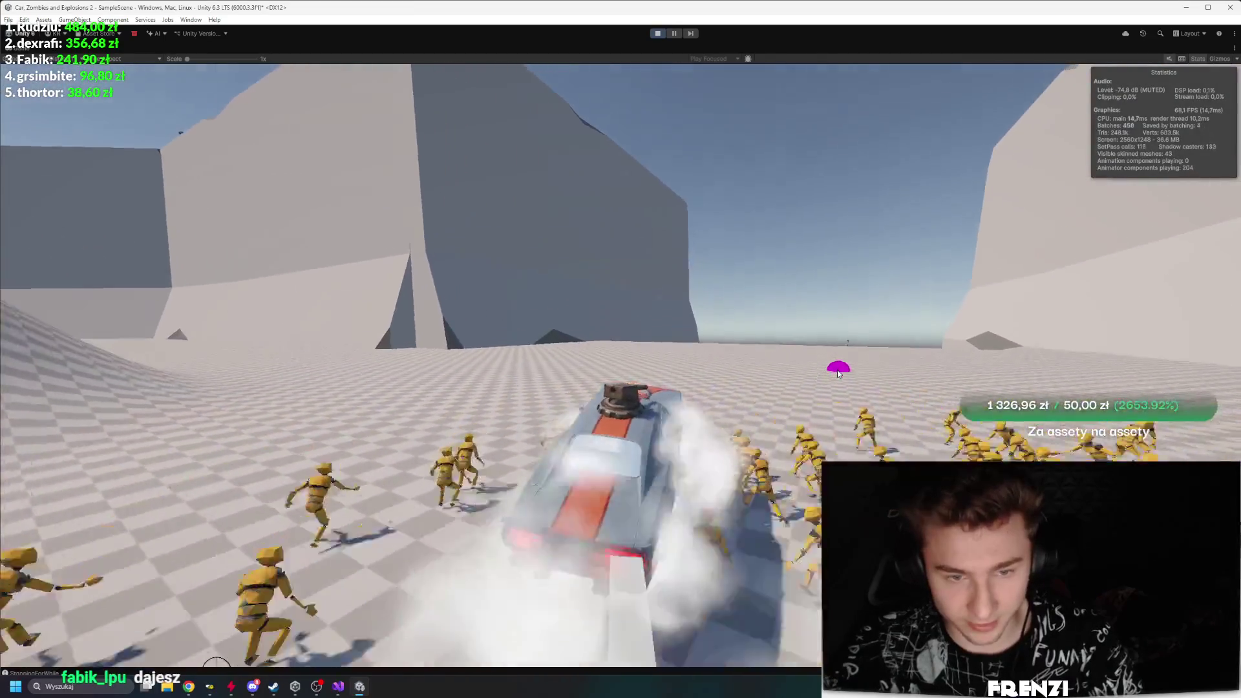
key("d")
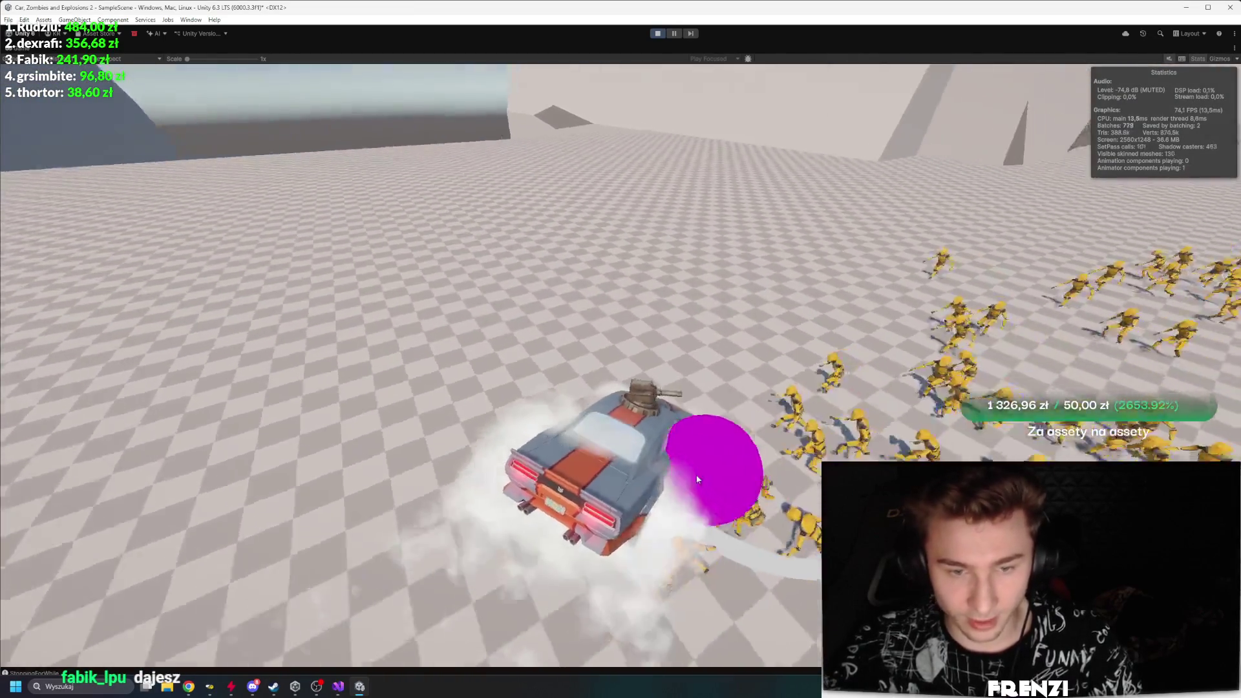
key("w")
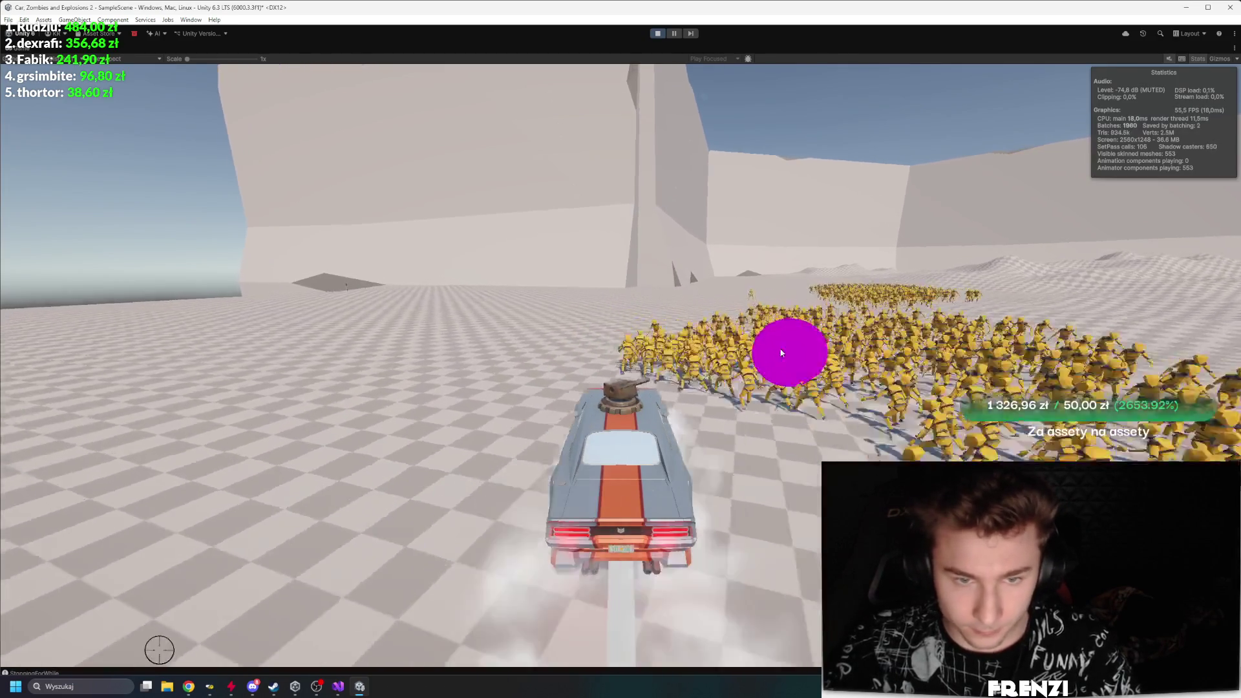
key("a")
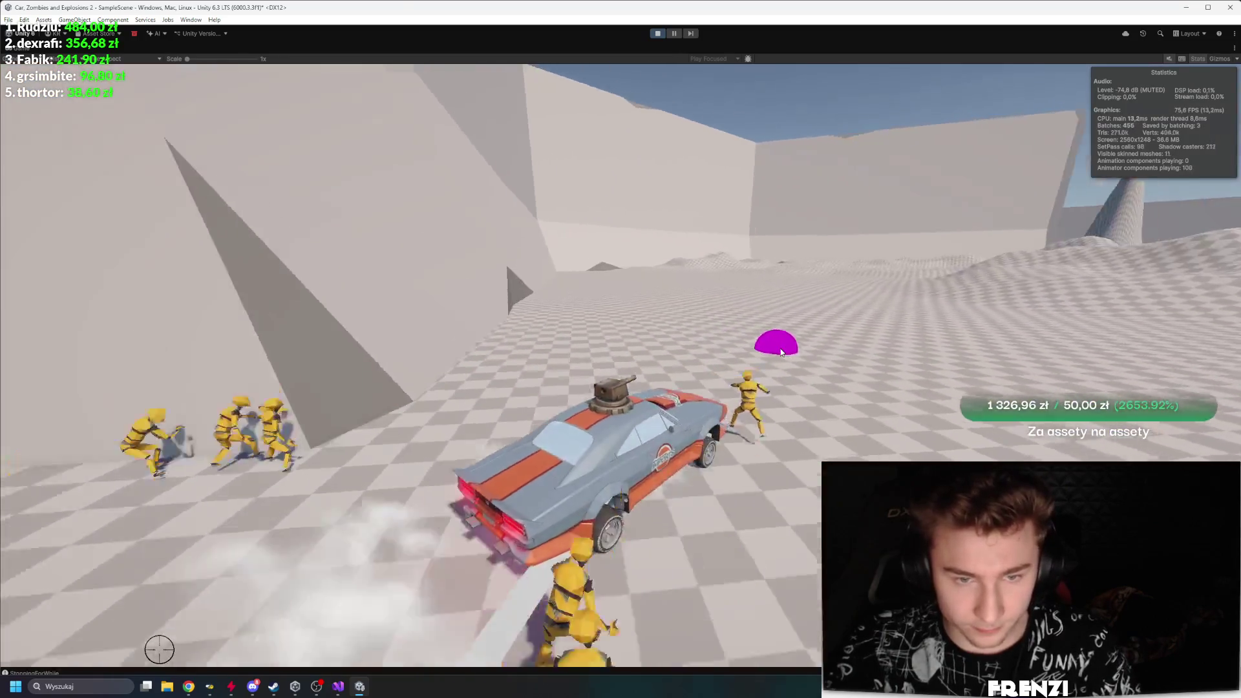
key("a")
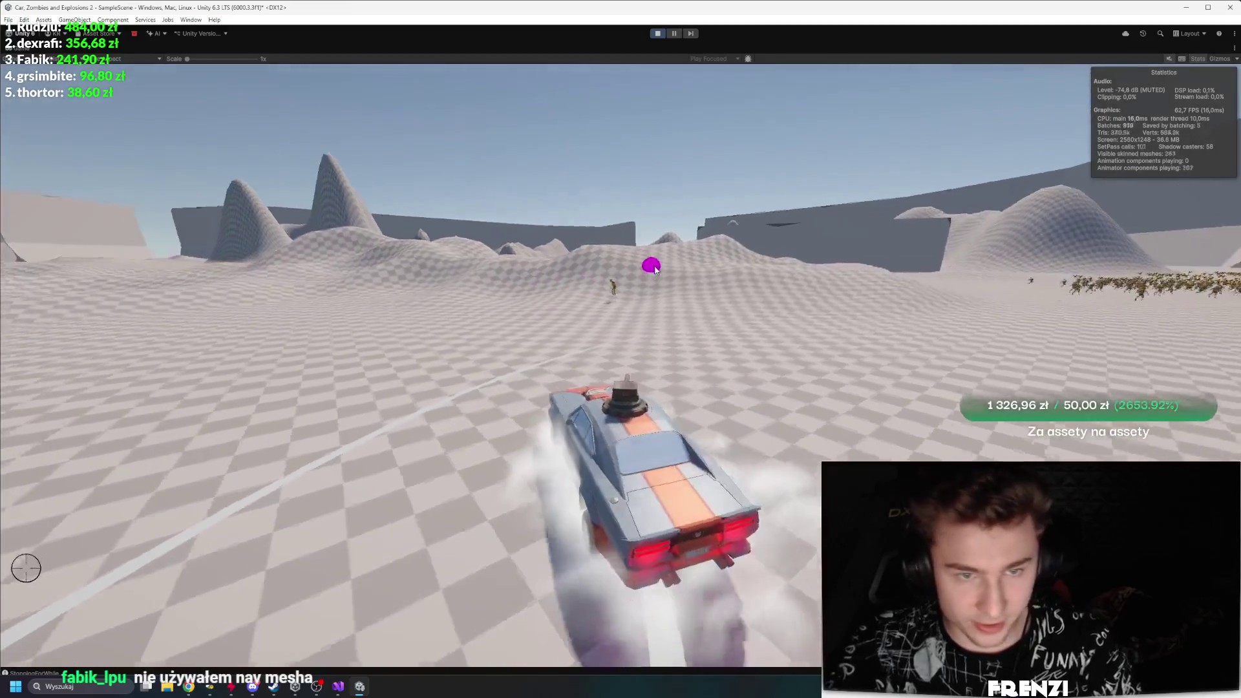
key("w")
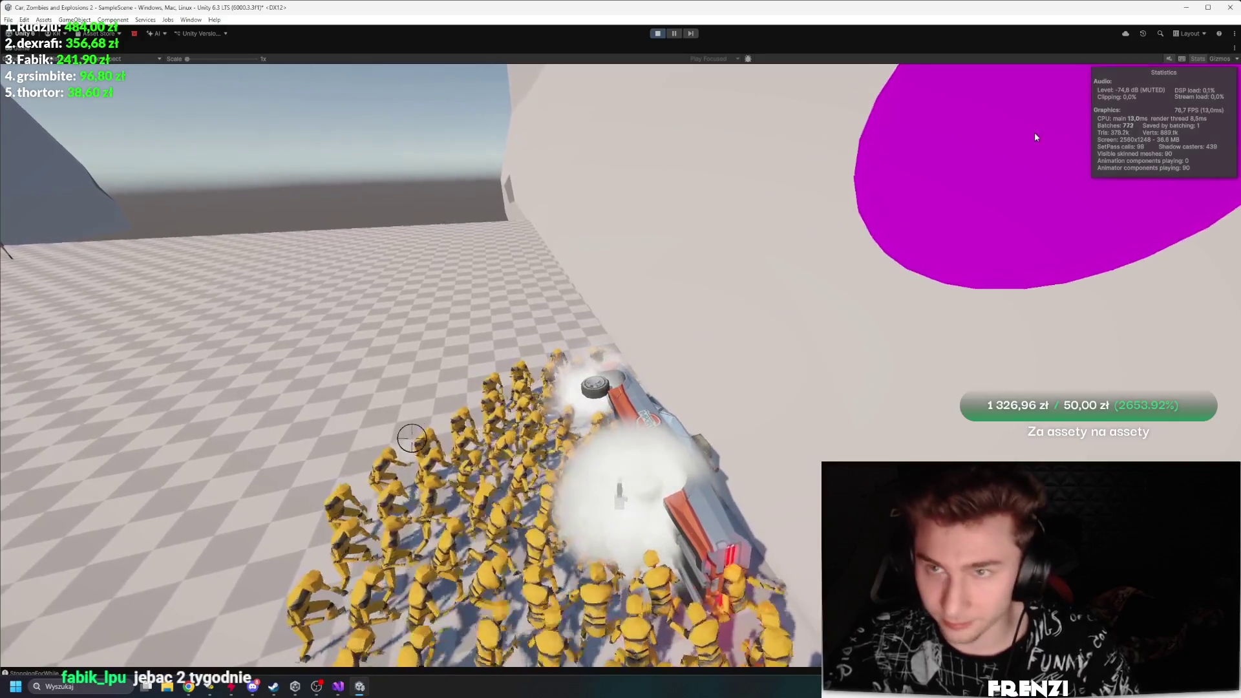
Step: Turn on Gizmos in the Game view to see the horde's red wire spheres, then stop
left_click(1220, 58)
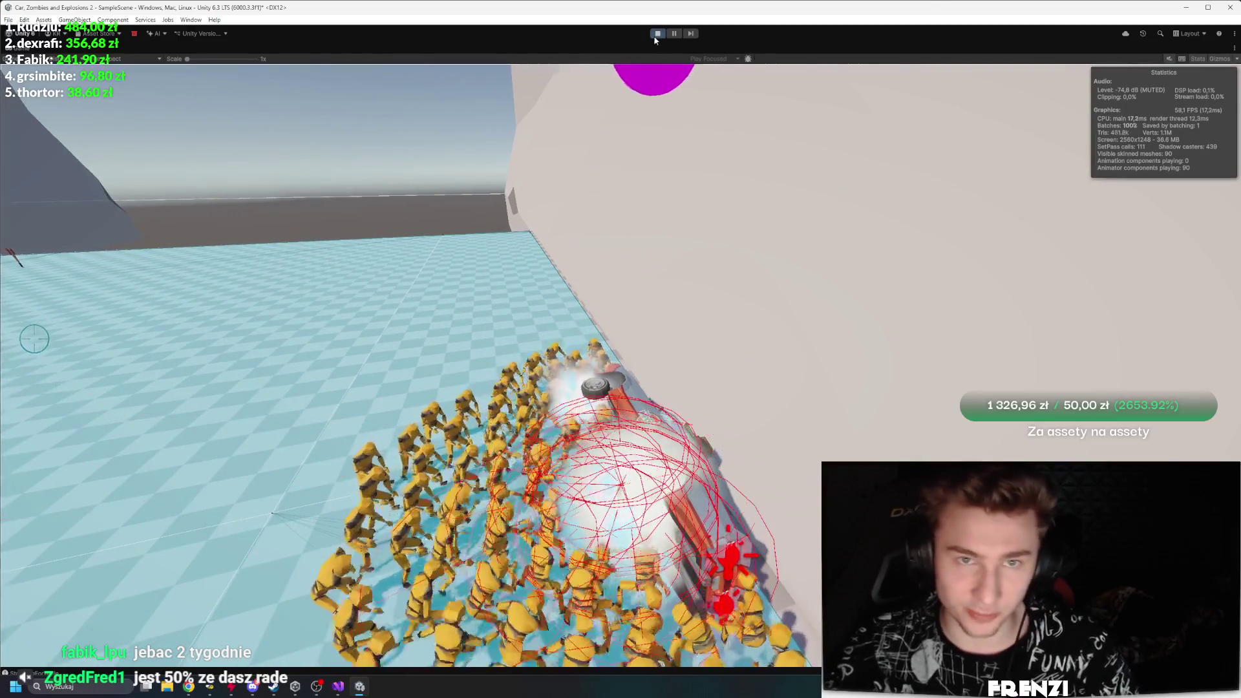
left_click(656, 35)
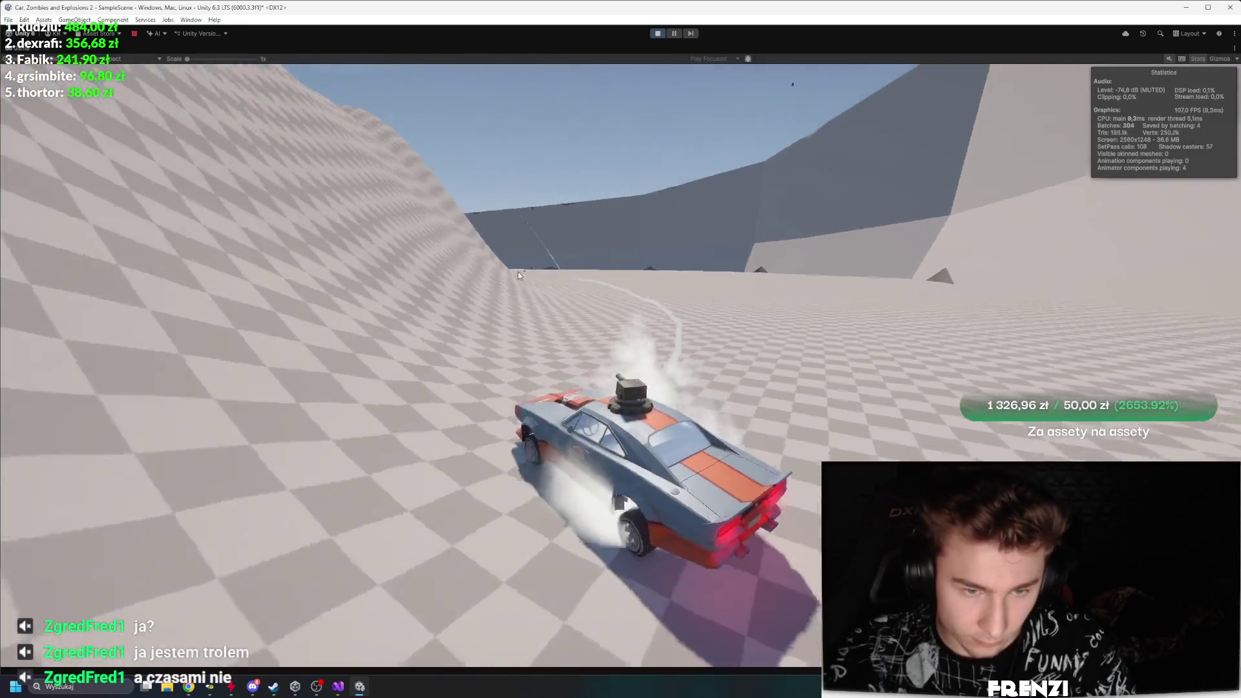
Step: Drive toward the zombie horde while aiming and firing the turret, then stop the playtest
mouse_move(518, 276)
left_mouse_down()
mouse_move(485, 263)
mouse_move(831, 299)
mouse_move(954, 344)
mouse_move(927, 382)
mouse_move(1000, 368)
mouse_move(875, 317)
mouse_move(19, 517)
mouse_move(430, 427)
mouse_move(555, 287)
mouse_move(584, 274)
mouse_move(586, 349)
mouse_move(644, 309)
mouse_move(725, 313)
mouse_move(720, 304)
mouse_move(704, 335)
mouse_move(728, 366)
mouse_move(710, 522)
mouse_move(485, 546)
mouse_move(489, 499)
mouse_move(636, 382)
mouse_move(738, 444)
mouse_move(772, 543)
mouse_move(595, 641)
mouse_move(772, 574)
mouse_move(772, 514)
mouse_move(735, 385)
mouse_move(750, 387)
mouse_move(776, 446)
mouse_move(771, 432)
mouse_move(737, 436)
mouse_move(761, 414)
mouse_move(669, 465)
mouse_move(620, 433)
mouse_move(711, 556)
mouse_move(816, 498)
mouse_move(789, 396)
mouse_move(776, 425)
mouse_move(748, 416)
mouse_move(805, 416)
mouse_move(833, 386)
mouse_move(823, 395)
mouse_move(820, 382)
mouse_move(781, 420)
mouse_move(818, 412)
mouse_move(805, 397)
mouse_move(756, 404)
mouse_move(702, 336)
left_mouse_up()
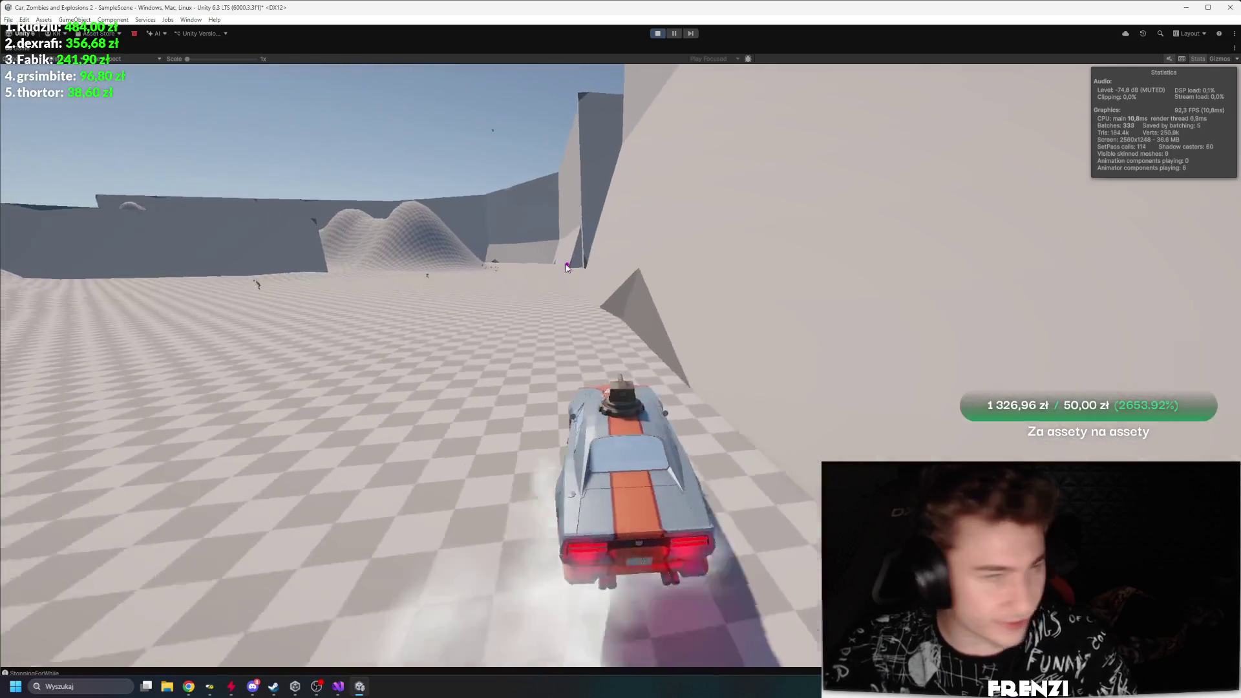
mouse_move(566, 268)
left_mouse_down()
mouse_move(534, 280)
mouse_move(531, 304)
mouse_move(777, 356)
mouse_move(784, 336)
mouse_move(939, 329)
mouse_move(785, 309)
mouse_move(726, 327)
mouse_move(772, 336)
mouse_move(869, 288)
mouse_move(869, 309)
mouse_move(882, 312)
left_mouse_up()
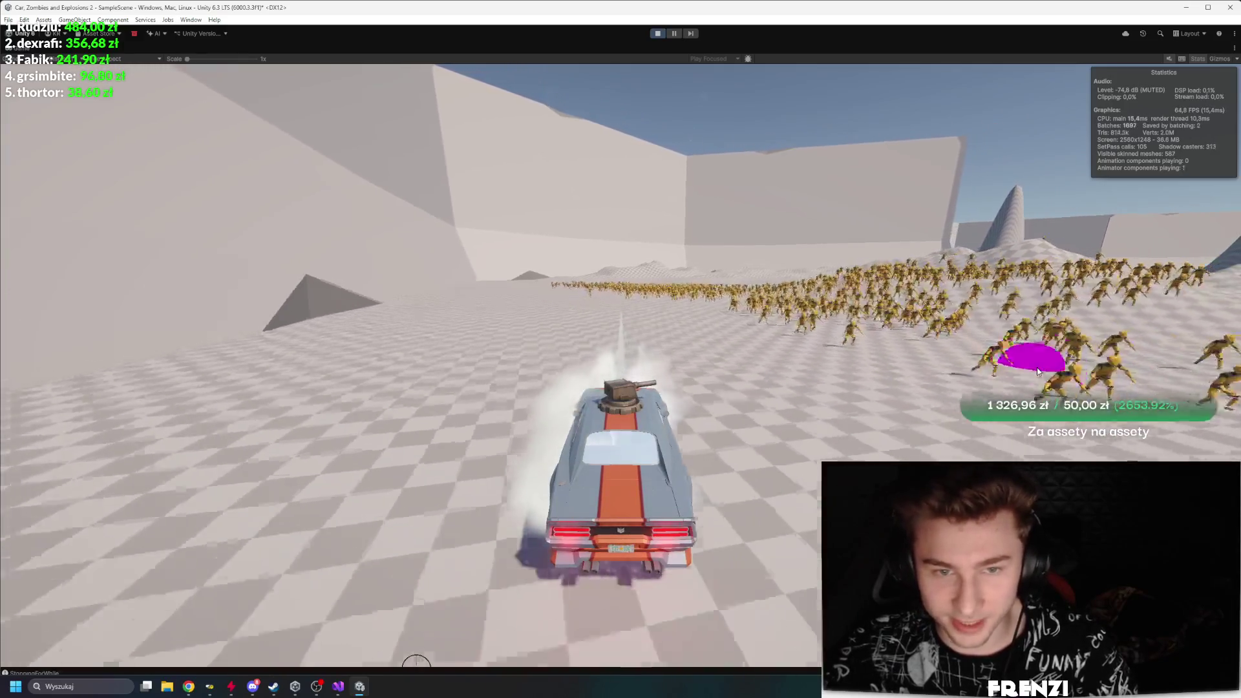
mouse_move(1000, 351)
left_mouse_down()
mouse_move(1014, 343)
mouse_move(697, 297)
mouse_move(878, 301)
mouse_move(683, 296)
mouse_move(798, 315)
mouse_move(817, 308)
mouse_move(590, 297)
mouse_move(769, 310)
mouse_move(700, 325)
mouse_move(826, 340)
mouse_move(803, 349)
mouse_move(665, 341)
mouse_move(795, 329)
mouse_move(687, 312)
mouse_move(693, 297)
mouse_move(740, 285)
mouse_move(793, 284)
mouse_move(891, 318)
mouse_move(892, 286)
mouse_move(820, 311)
left_mouse_up()
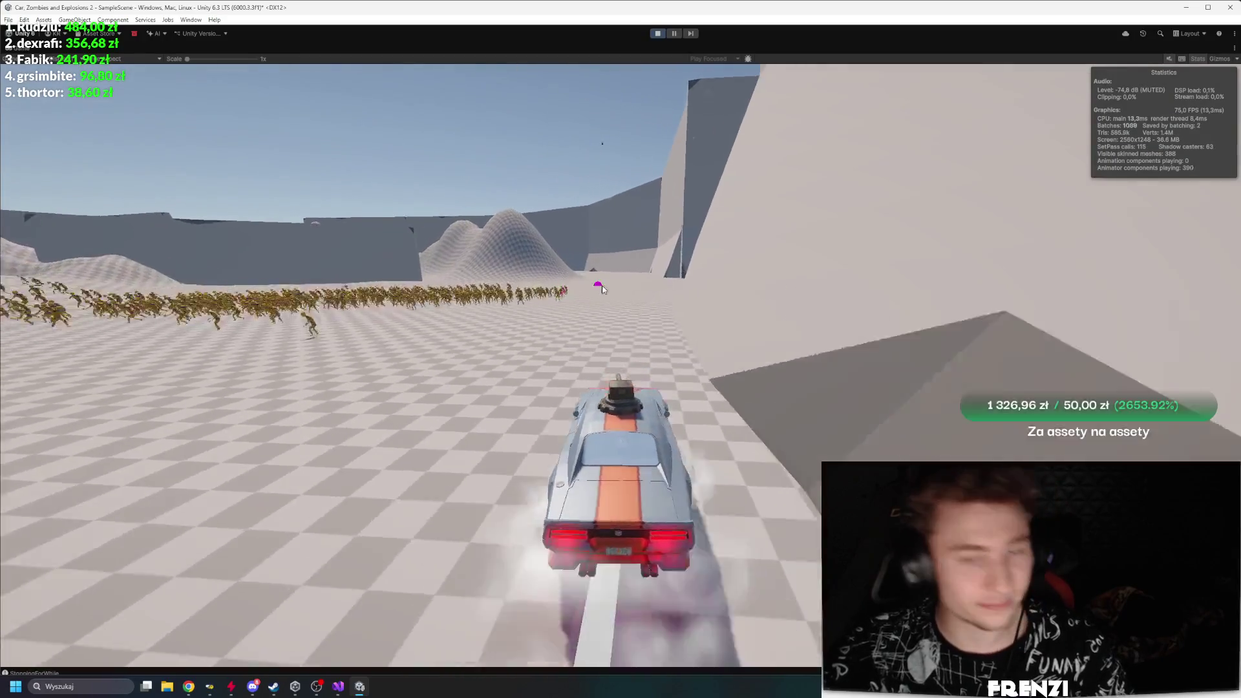
left_click_drag(602, 288, 691, 290)
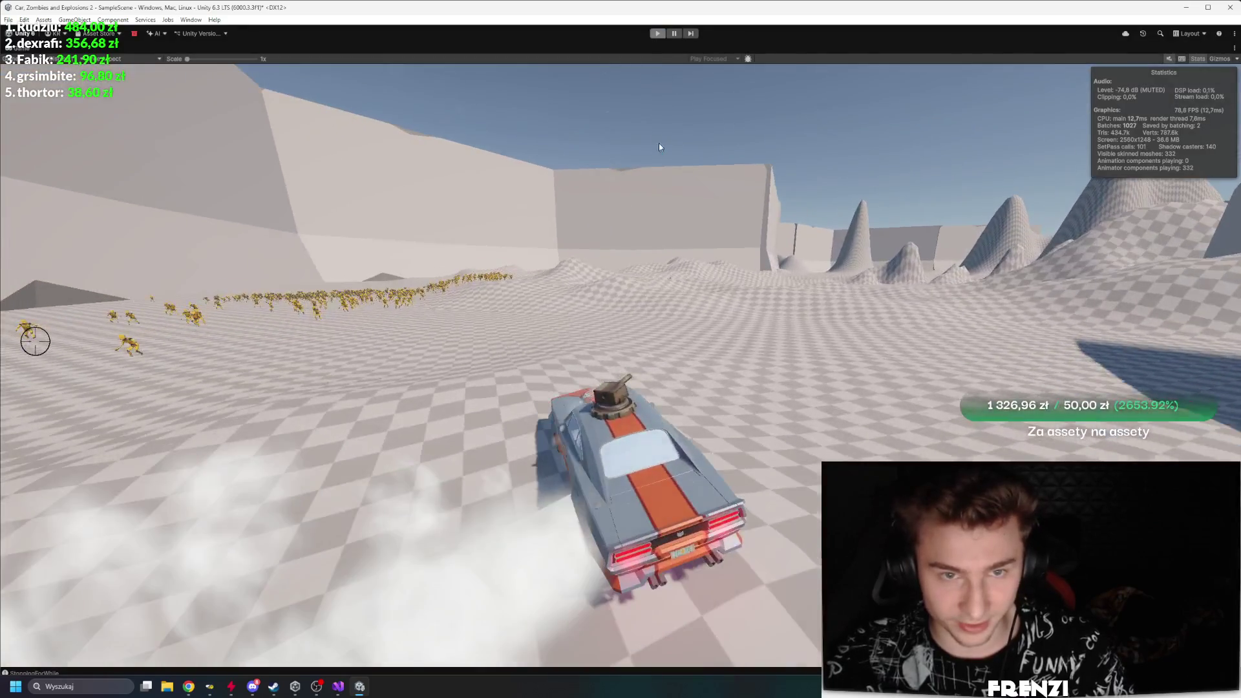
left_click(657, 33)
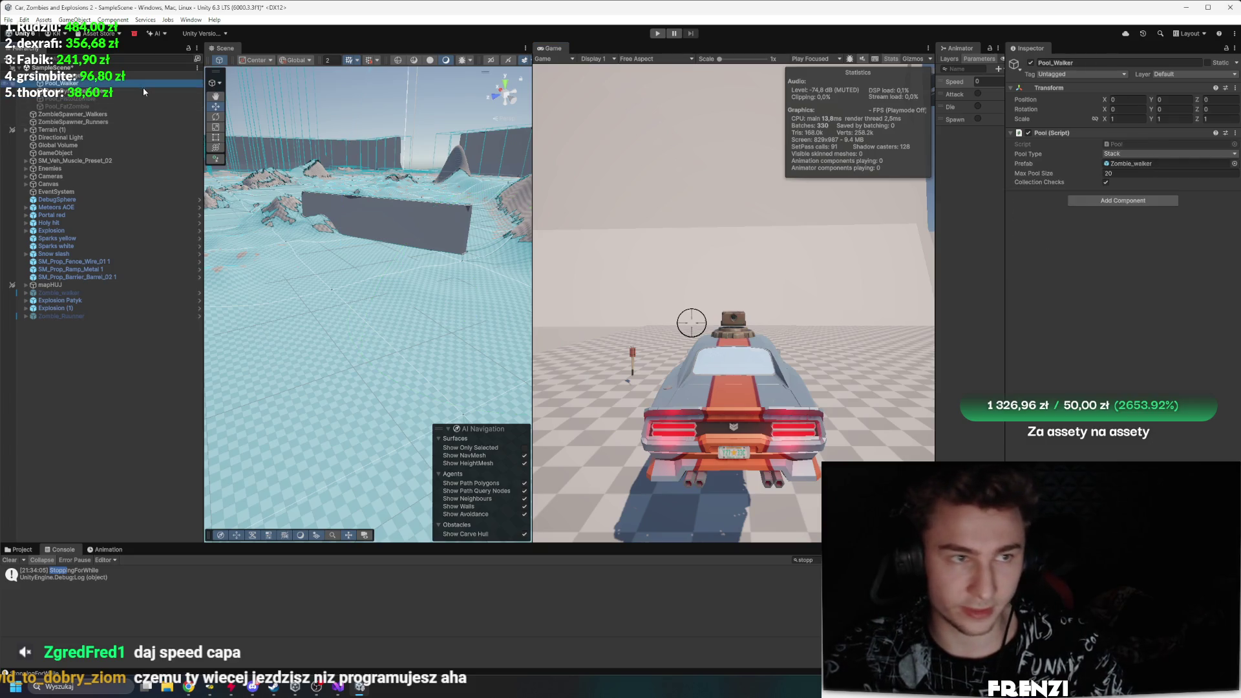
Step: Open the Zombie_Runner prefab, then play with the Game view maximized
double_click(1124, 165)
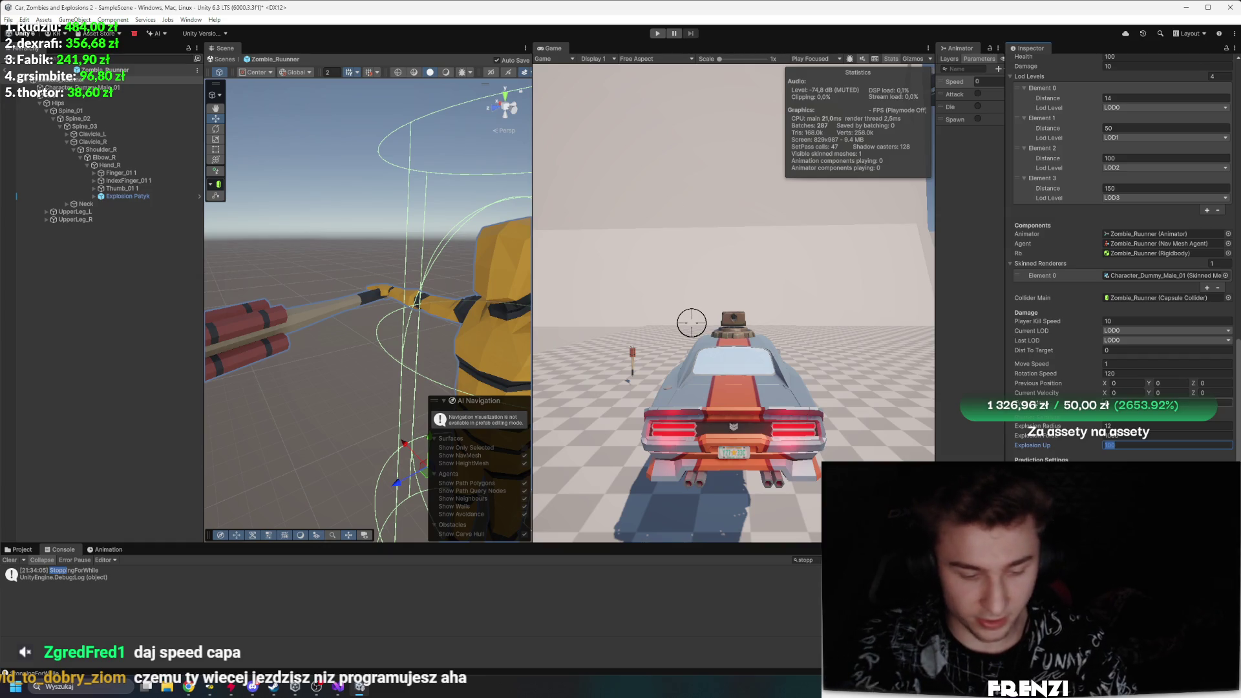
key("shift+space")
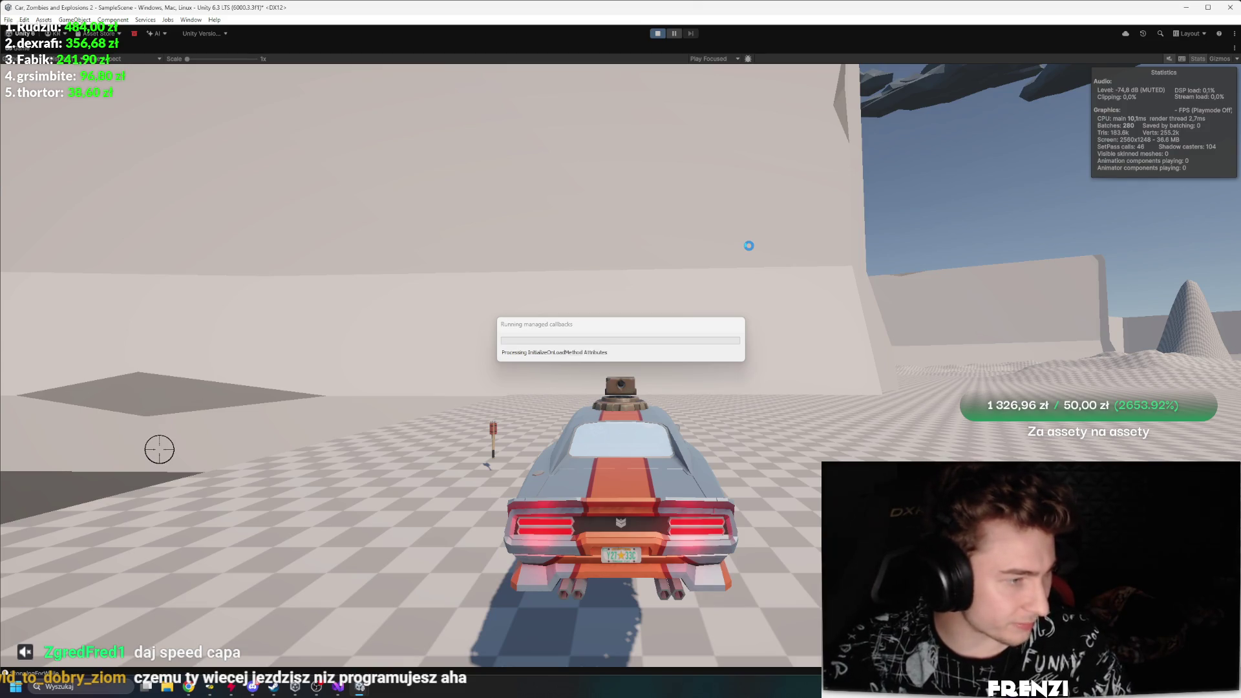
Step: Drift the car past the horde and set off four explosions among the zombies
key("w")
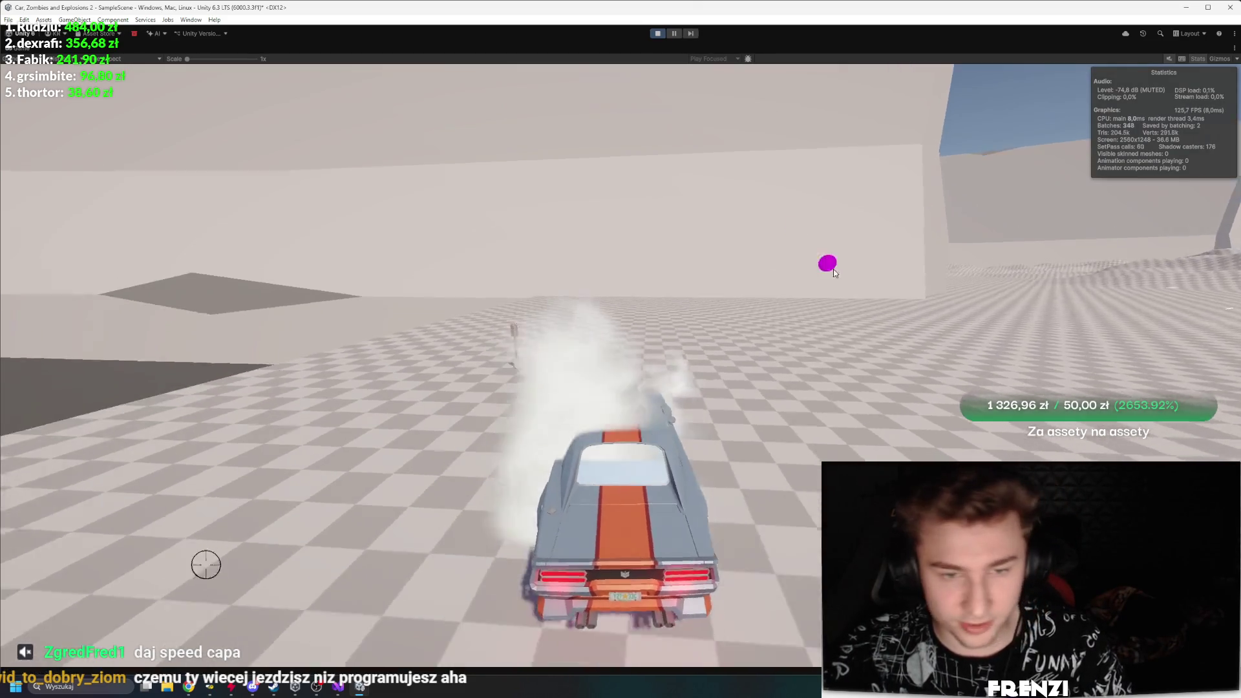
key("a")
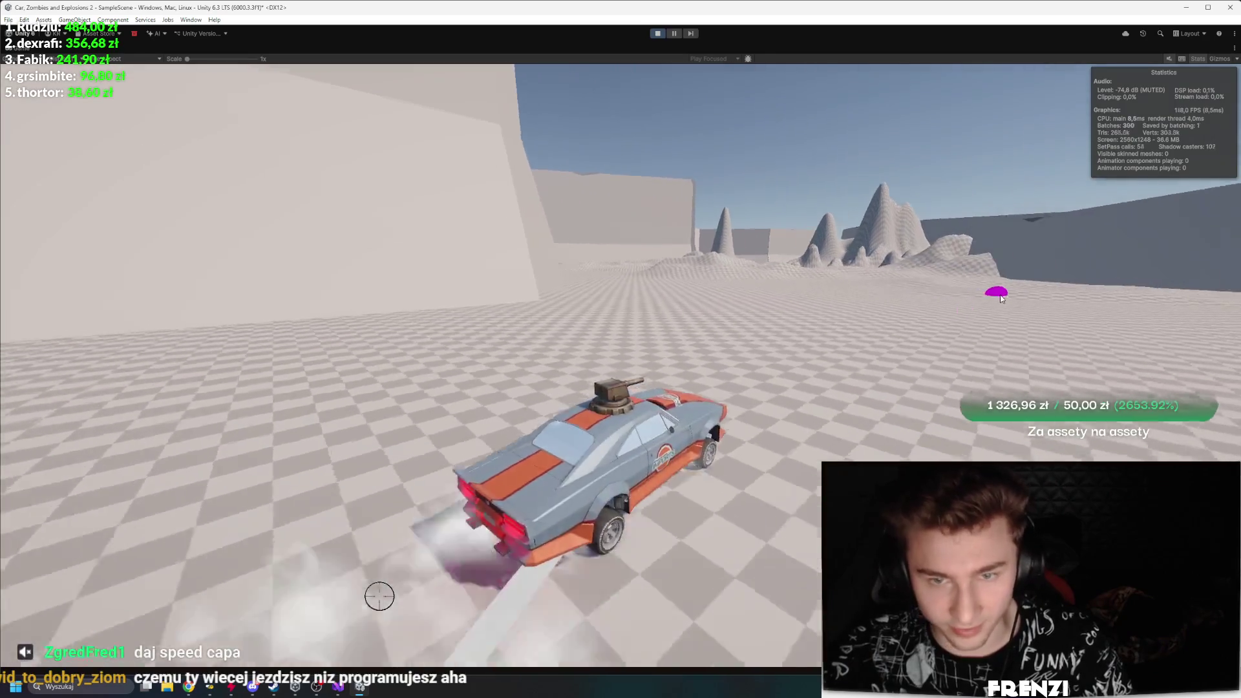
key("a")
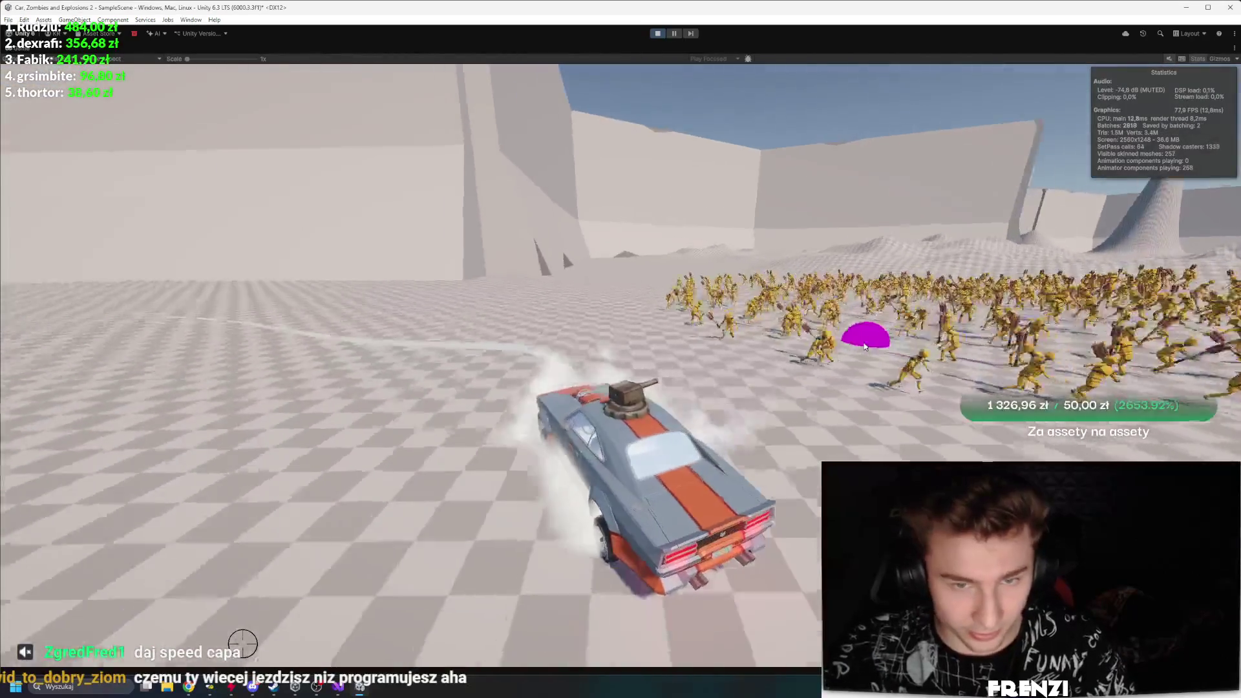
key("d")
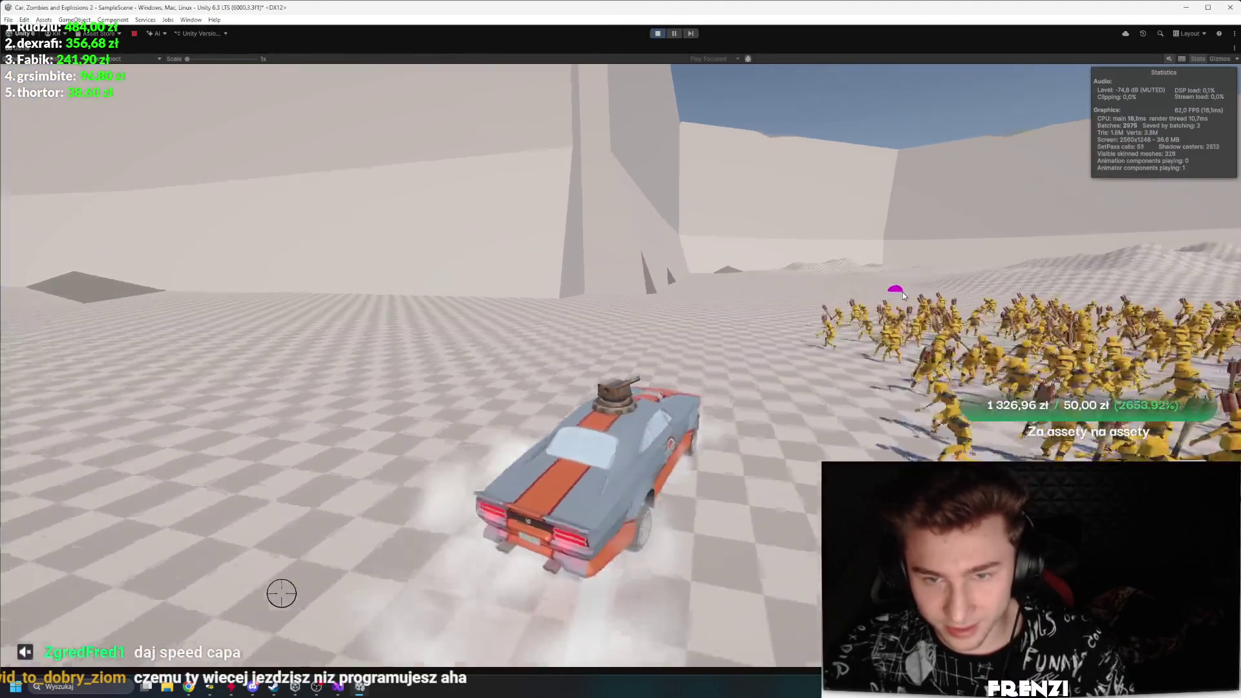
key("a")
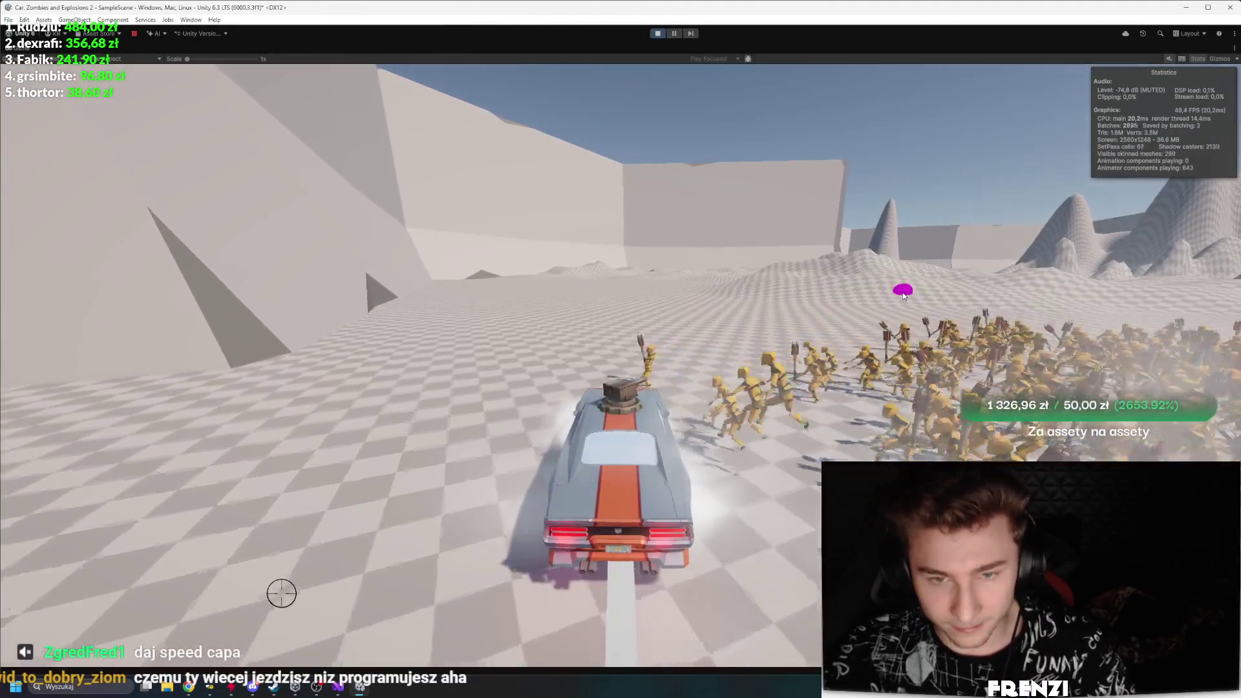
left_click(902, 294)
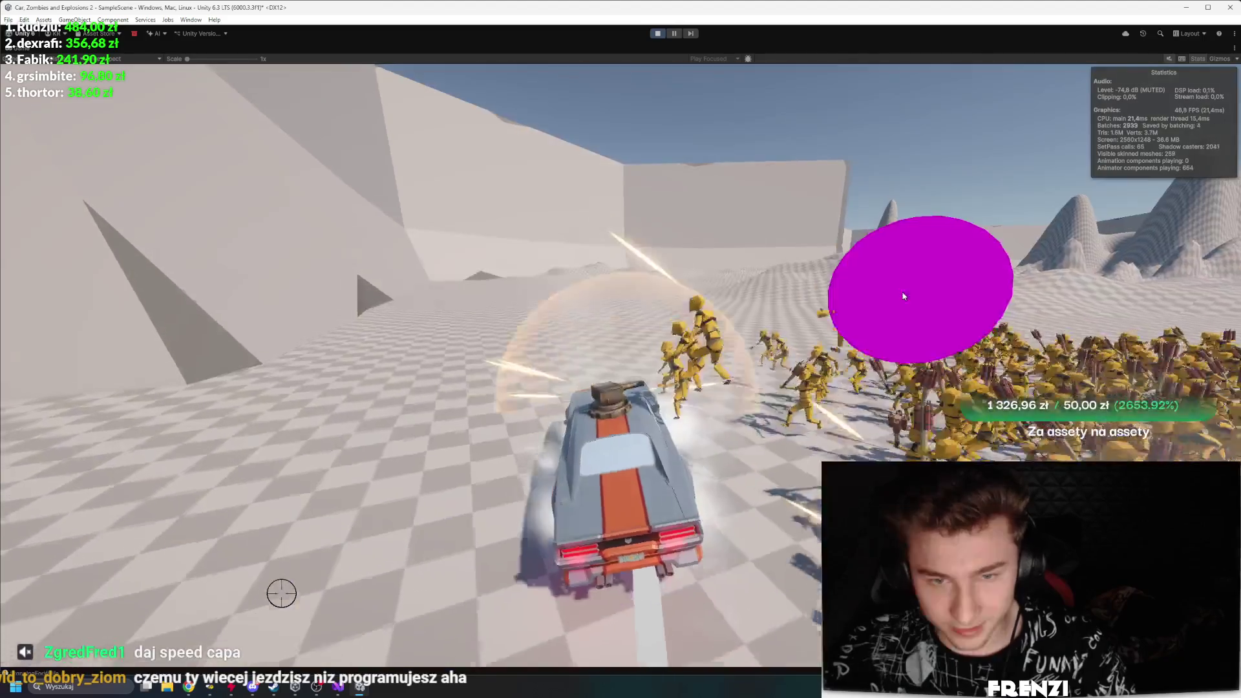
key("d")
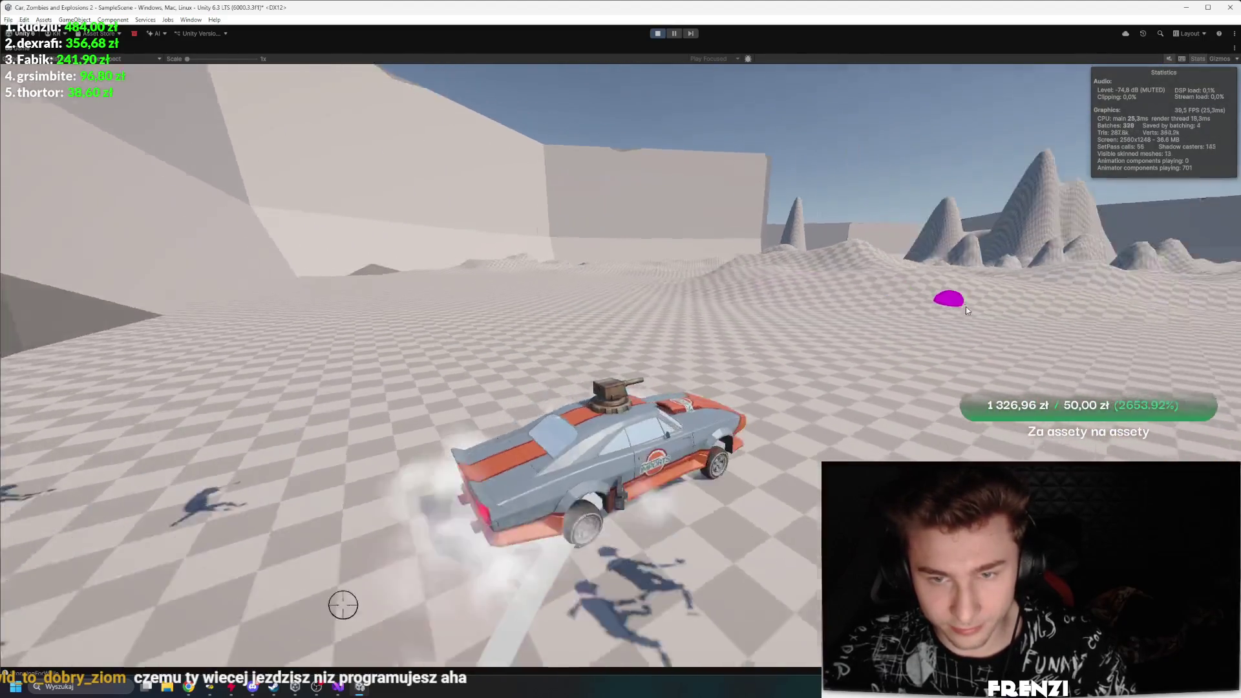
key("d")
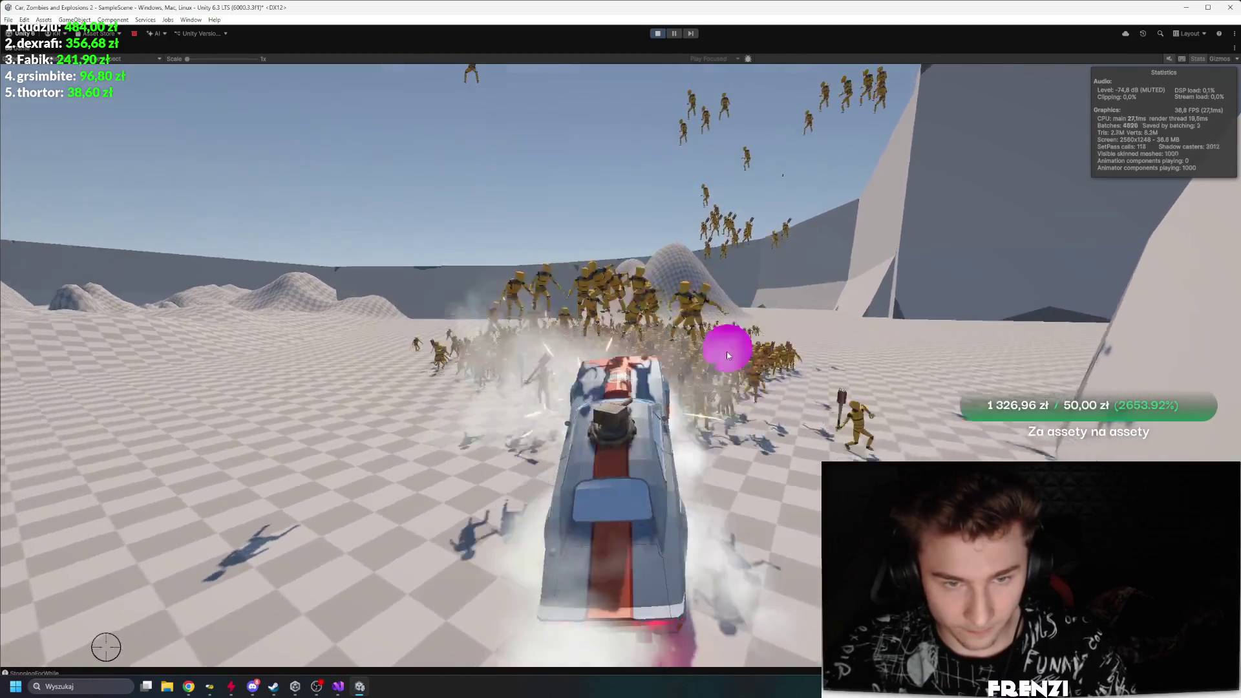
left_click(726, 349)
left_click(731, 372)
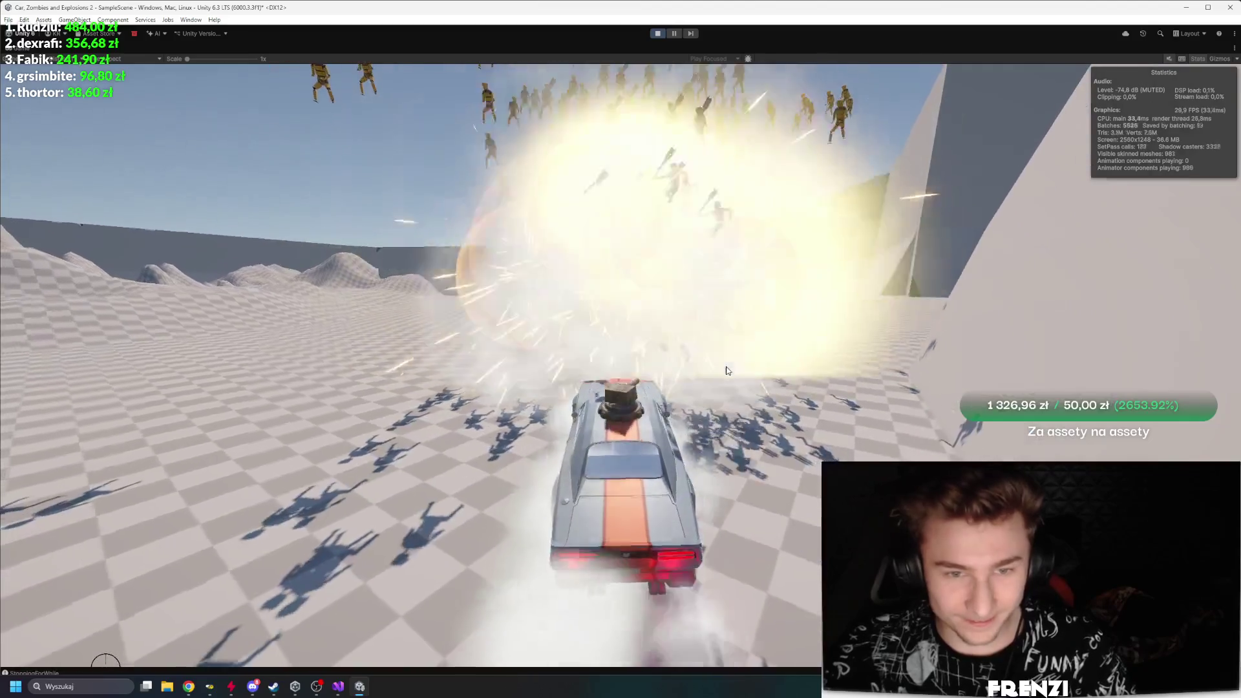
left_click(726, 369)
Step: Drift away from the horde, then steer back and plough into the large horde
key("a")
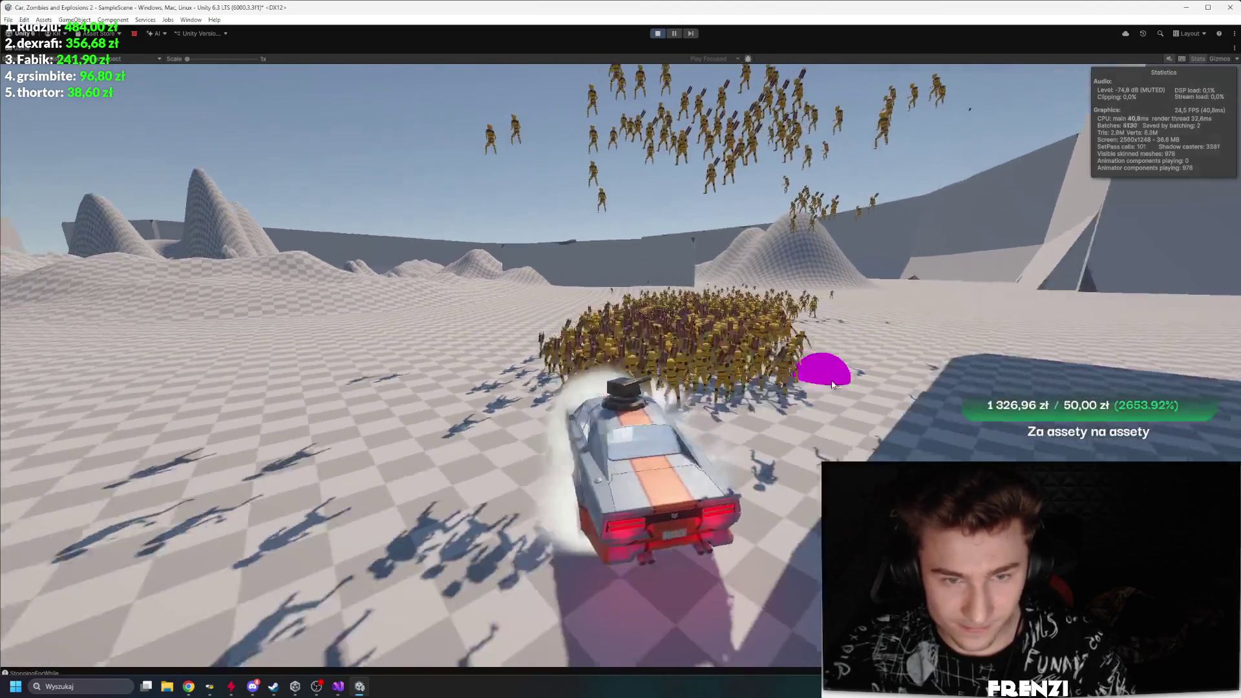
key("a")
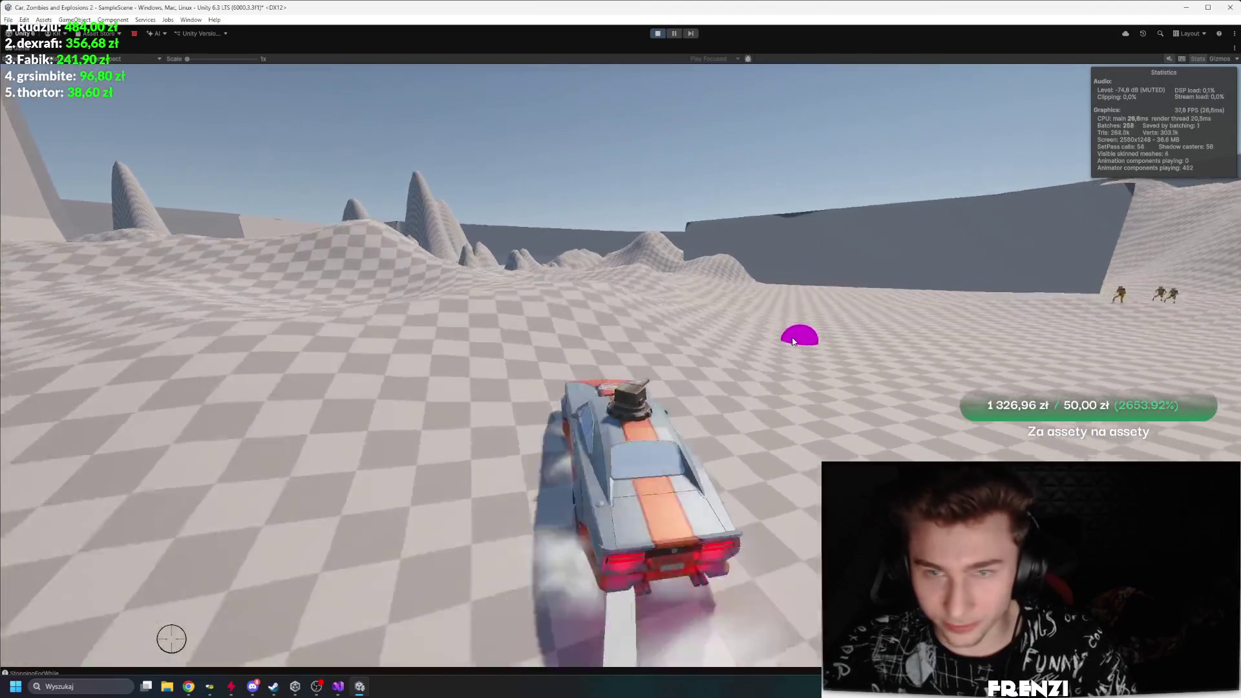
key("a")
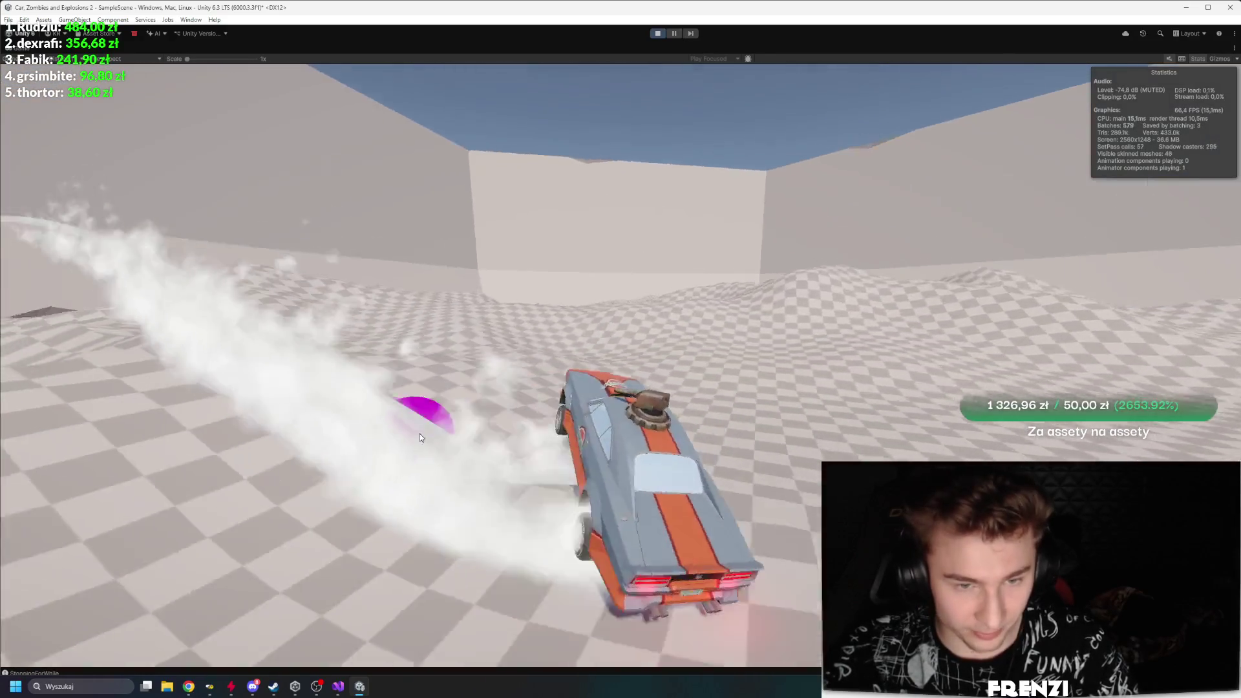
key("a")
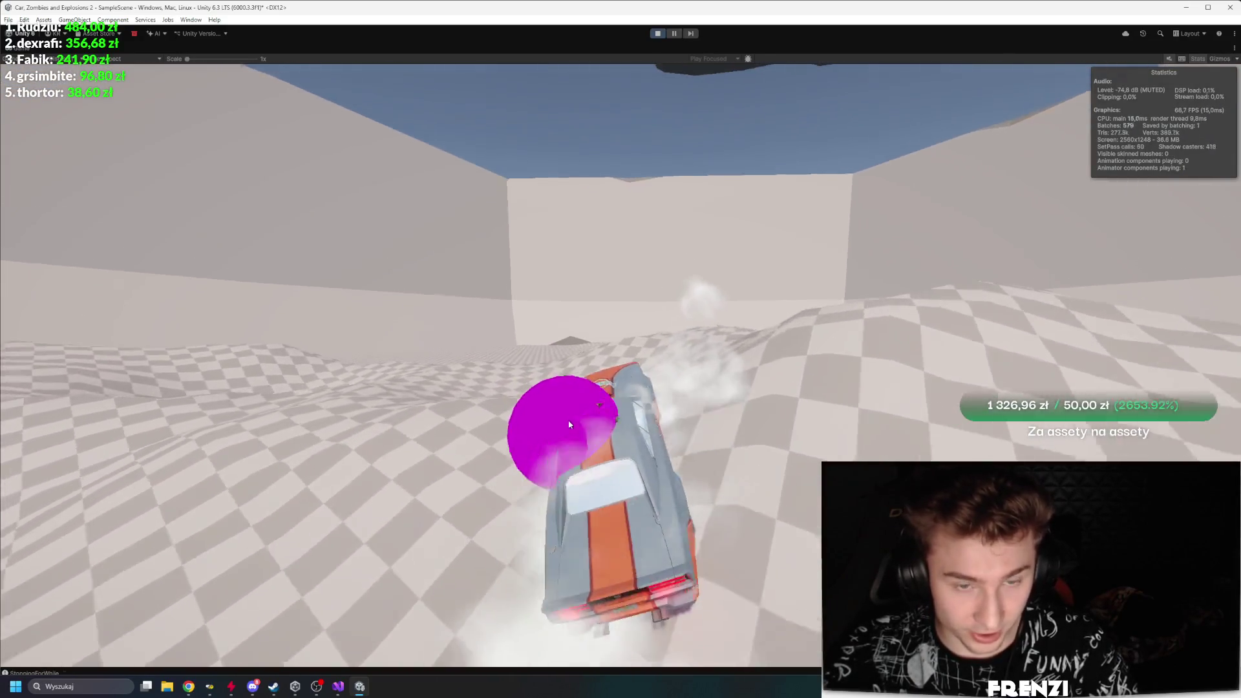
key("w")
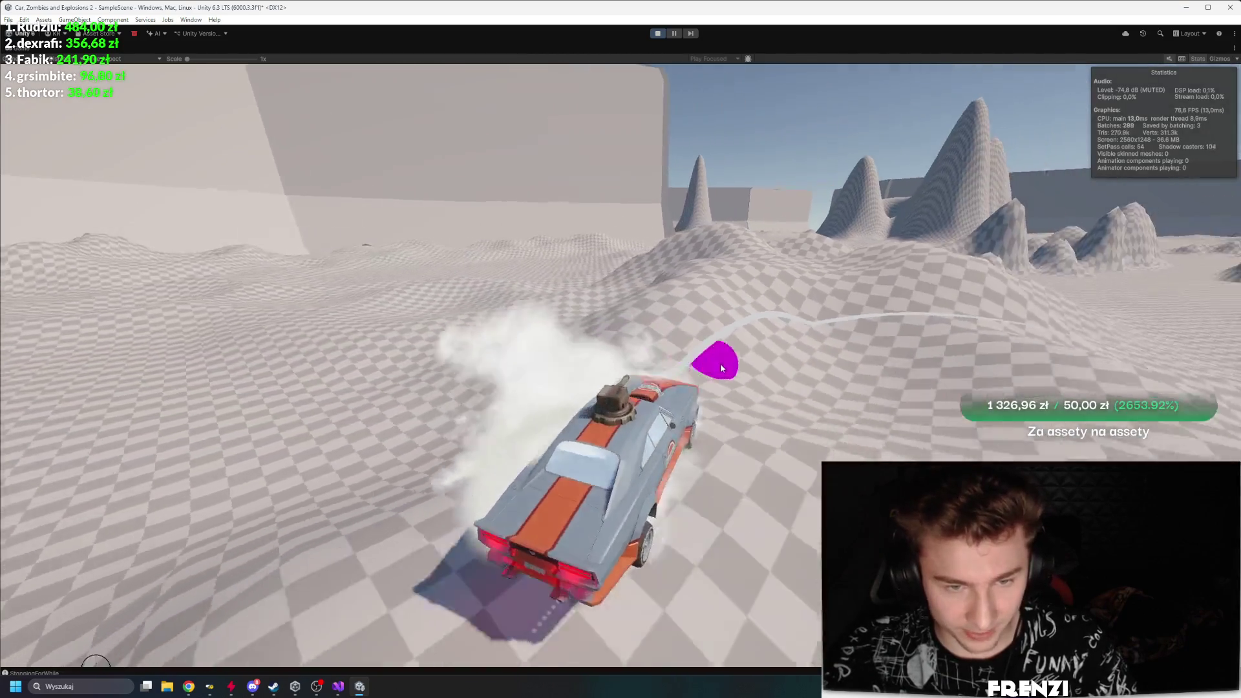
key("d")
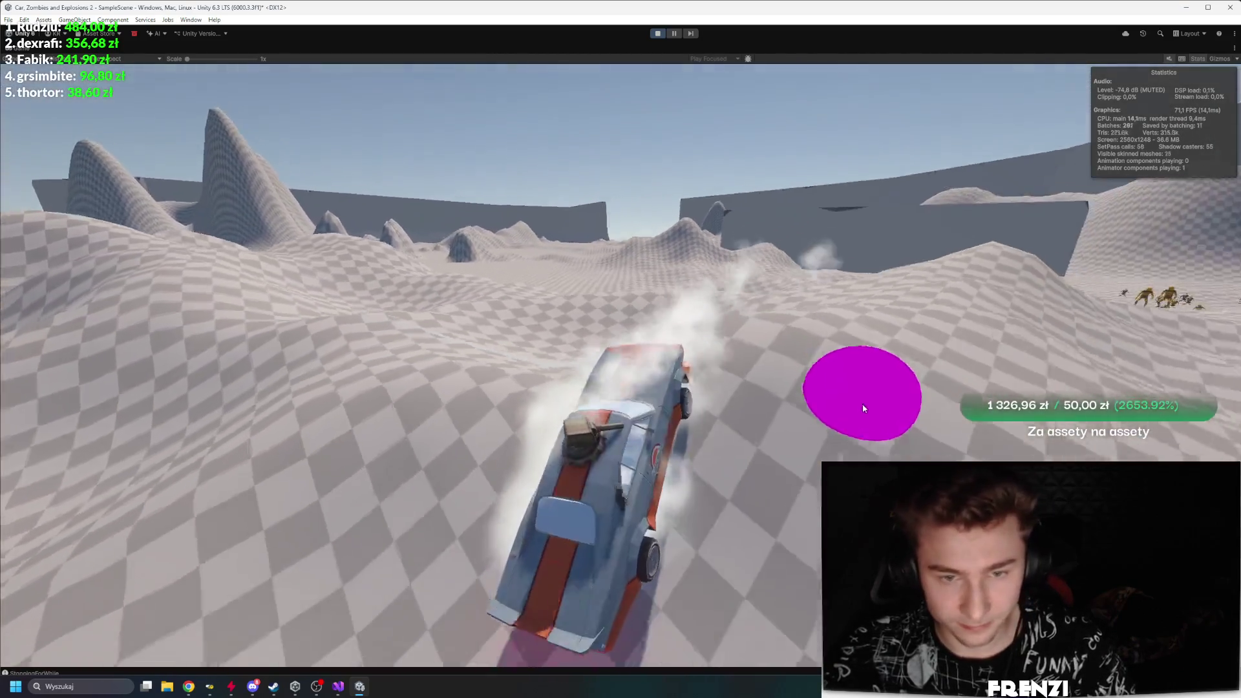
key("a")
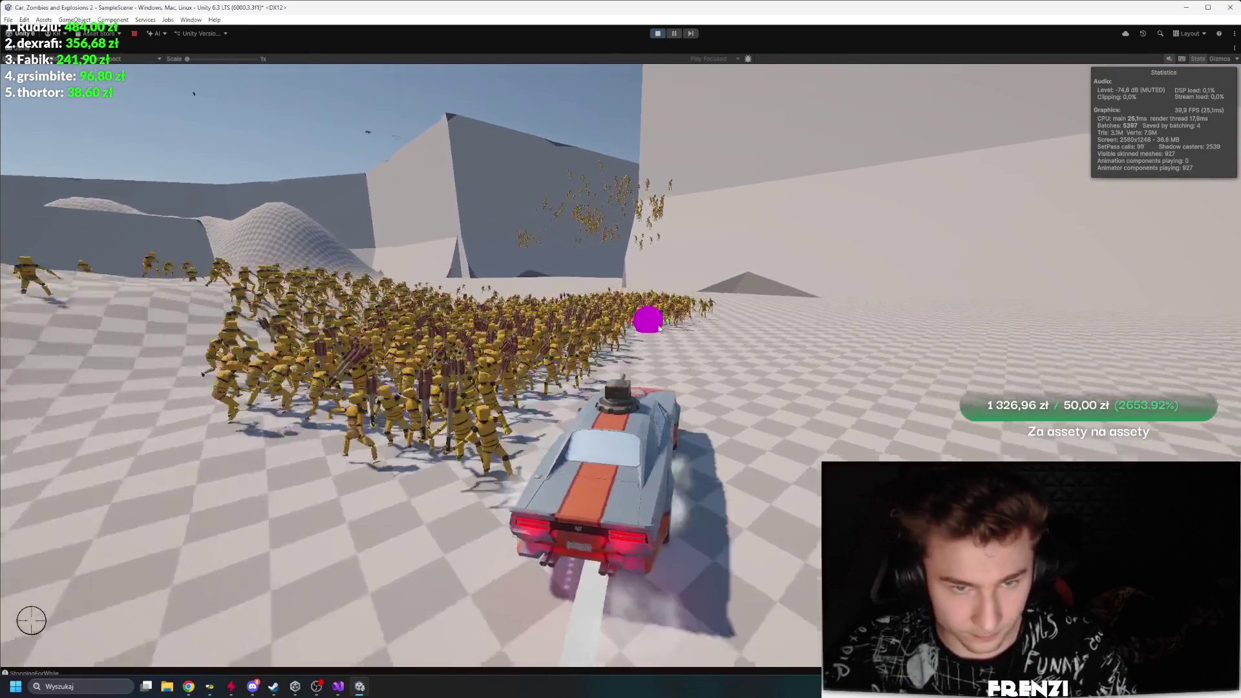
key("d")
key("a")
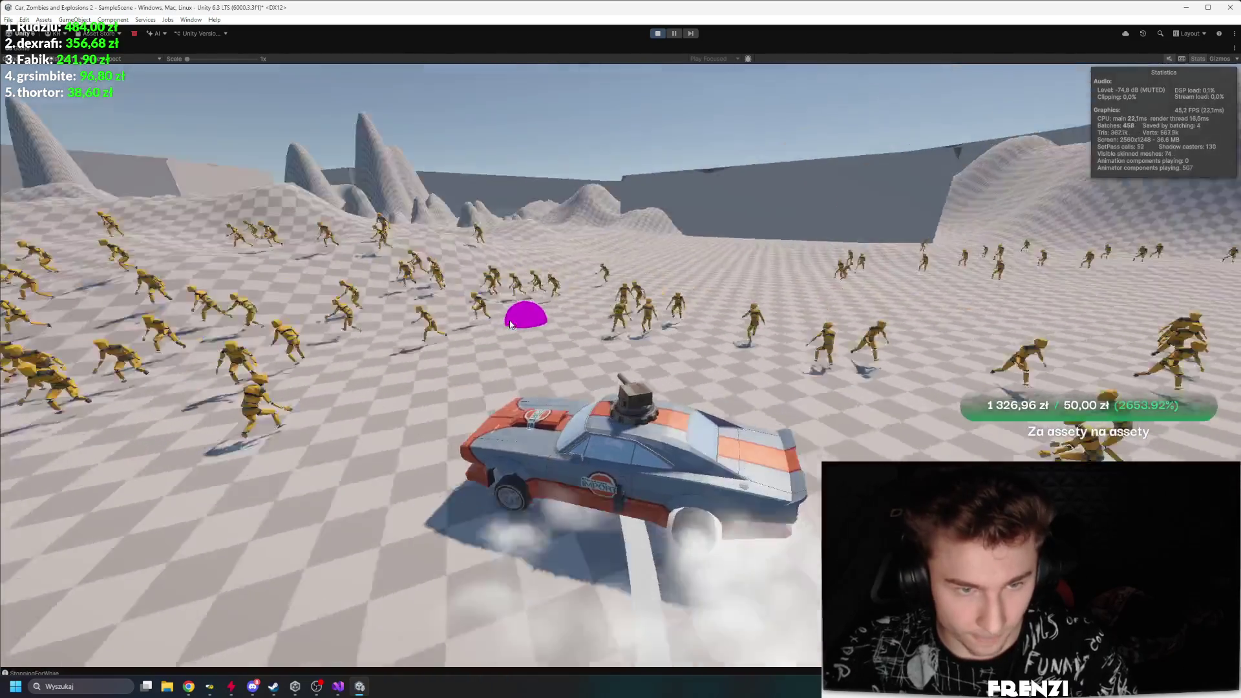
key("d")
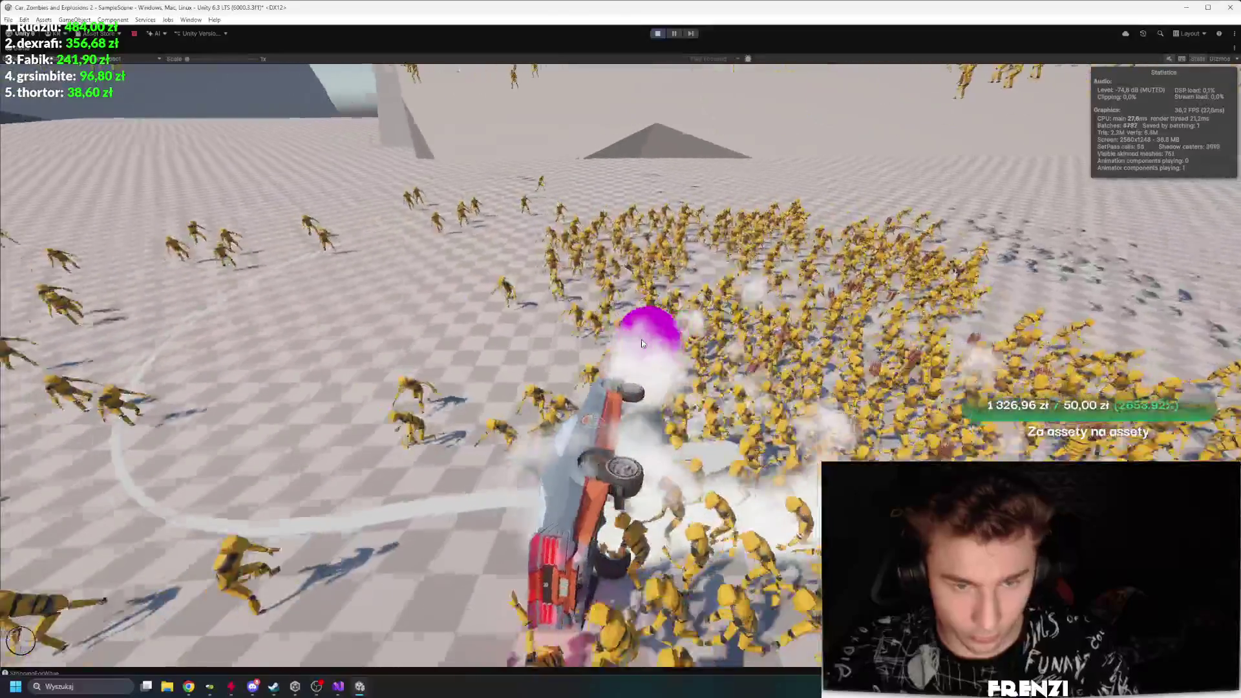
key("d")
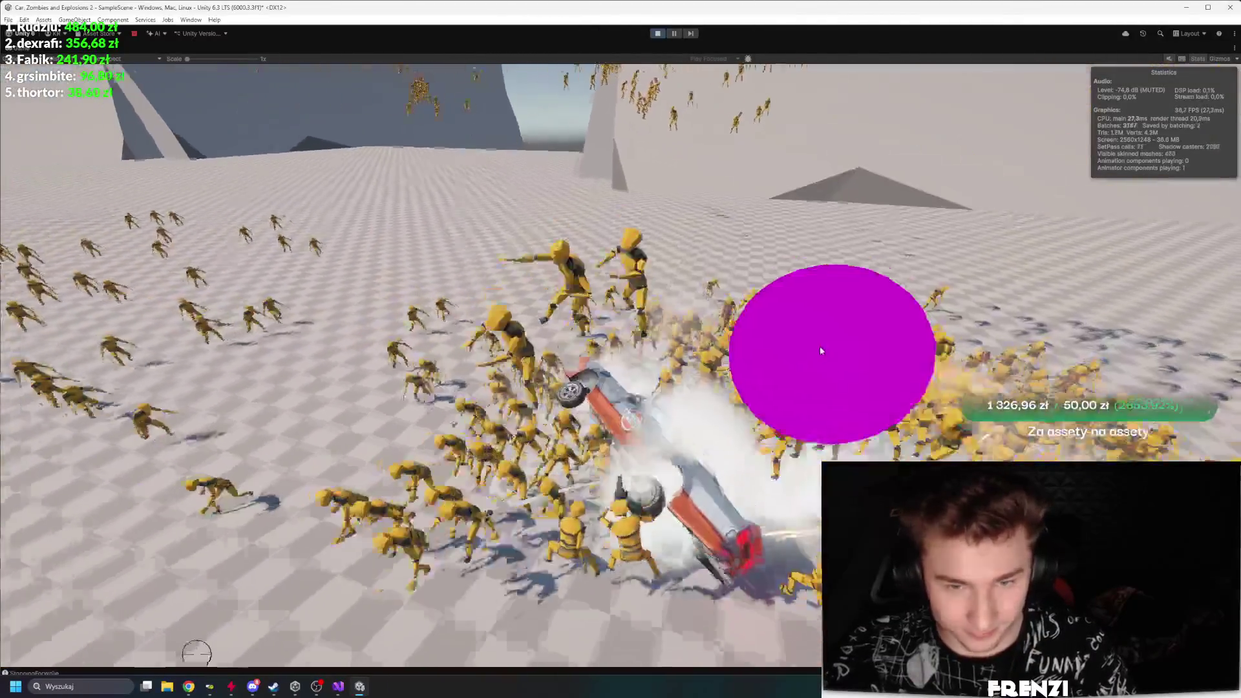
Step: Blast the zombies around the car with more explosions, then stop the playtest
left_click(820, 346)
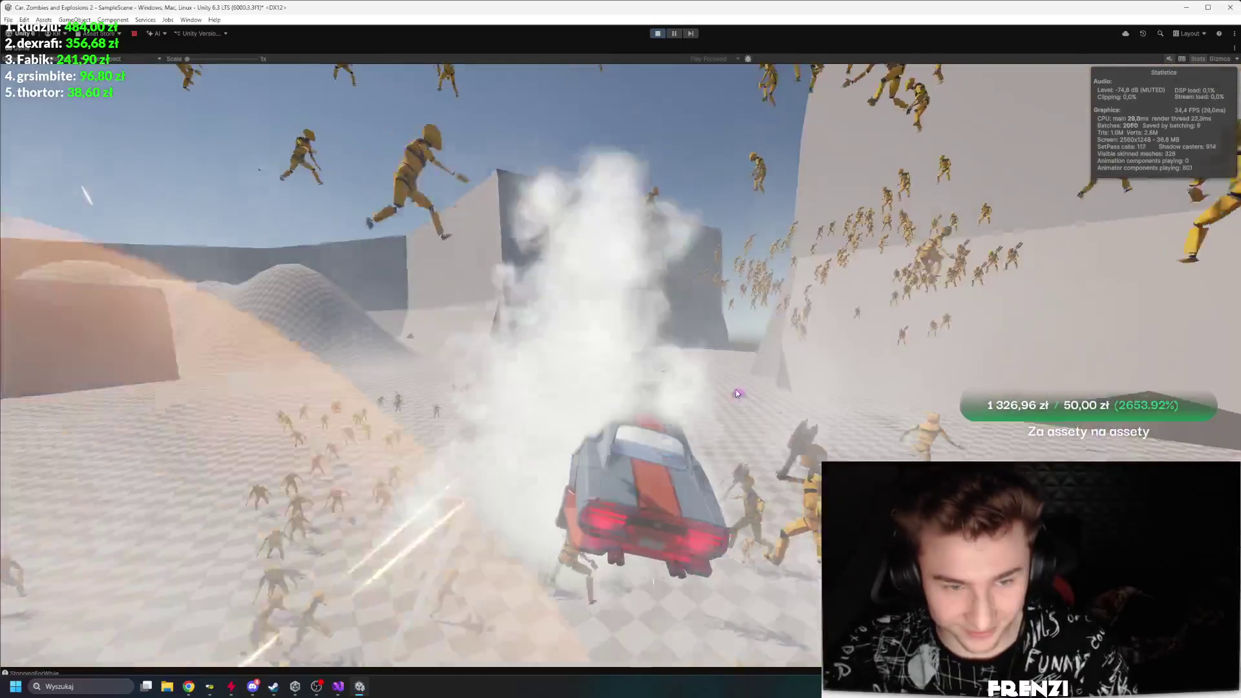
mouse_move(735, 393)
left_mouse_down()
mouse_move(823, 360)
mouse_move(859, 374)
mouse_move(812, 379)
mouse_move(744, 309)
mouse_move(756, 277)
mouse_move(743, 294)
mouse_move(855, 273)
left_mouse_up()
left_click(855, 273)
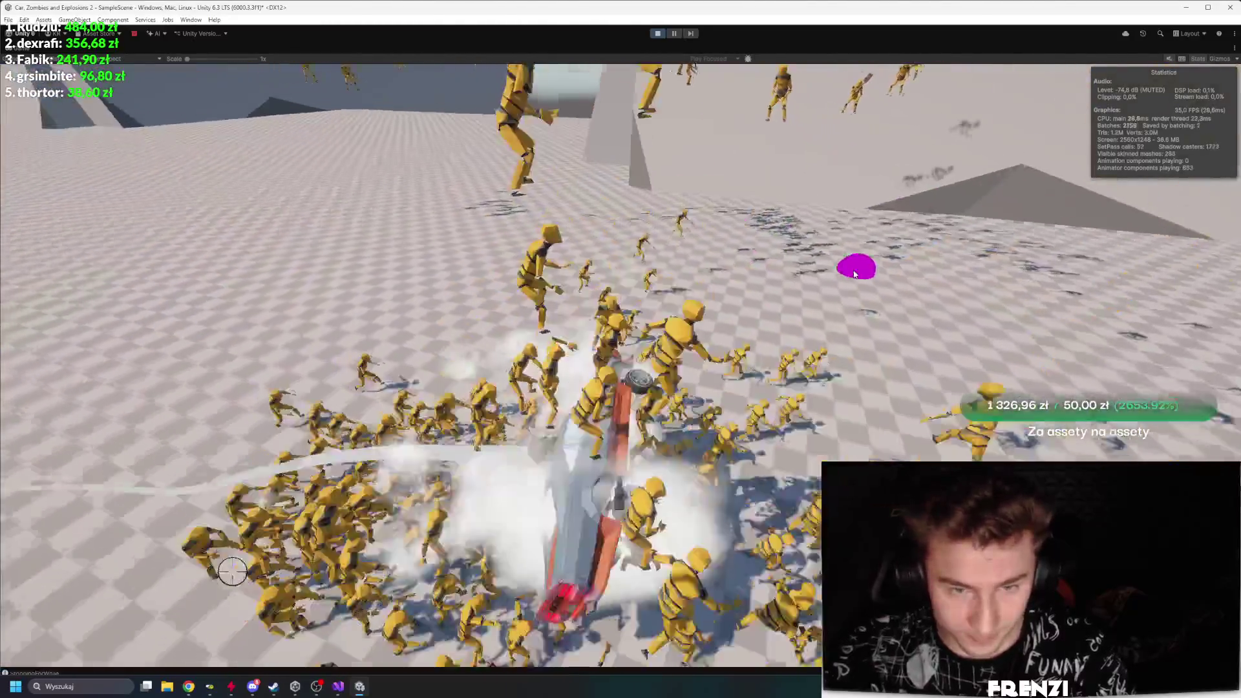
mouse_move(856, 269)
left_mouse_down()
mouse_move(842, 261)
mouse_move(605, 486)
left_mouse_up()
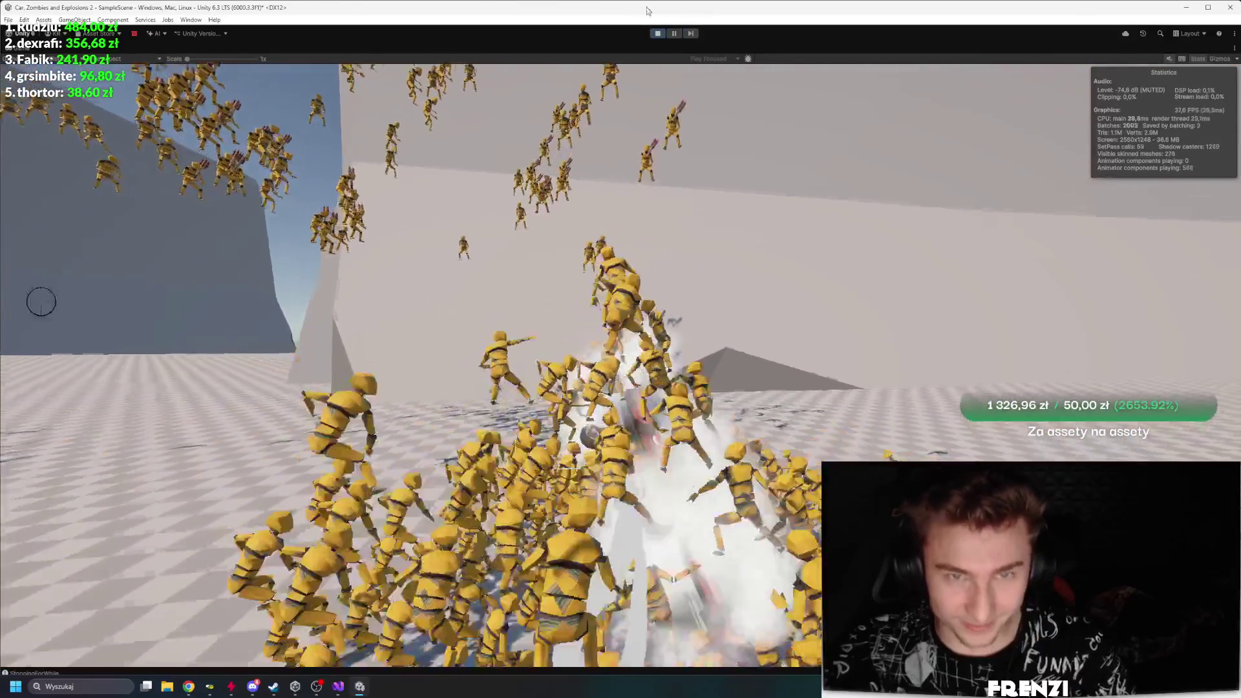
left_click(657, 34)
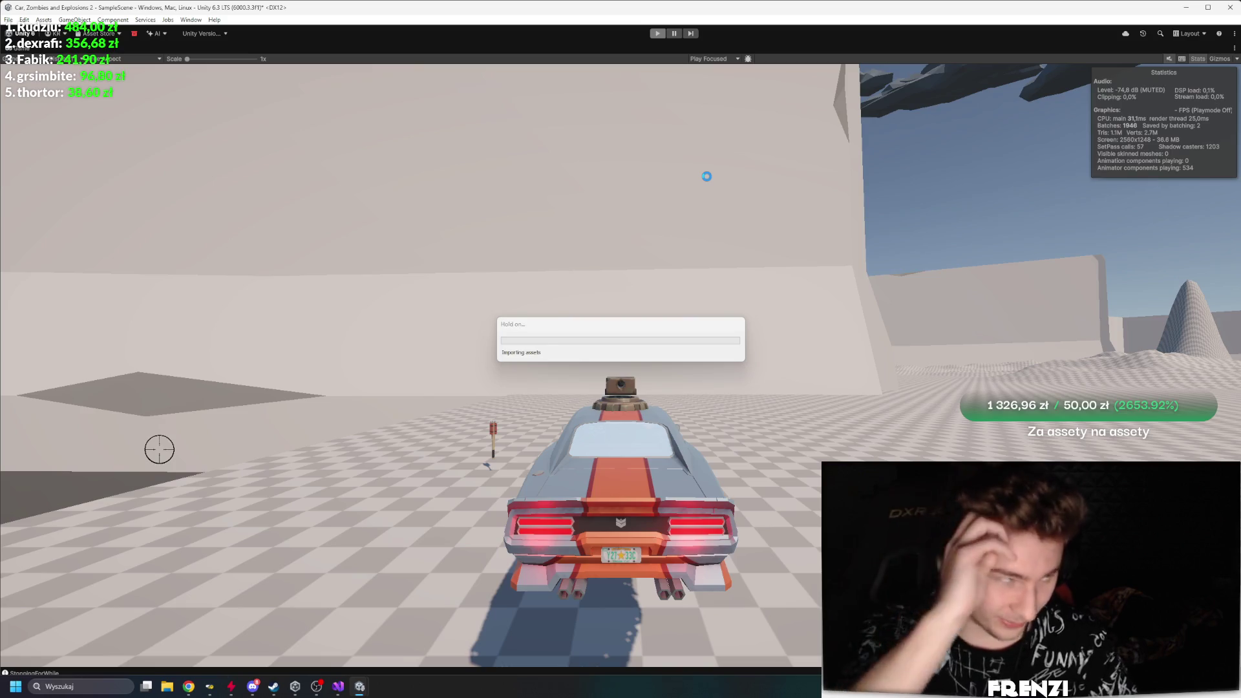
Step: Accelerate and drift the car toward the horde and up the hill
key("w")
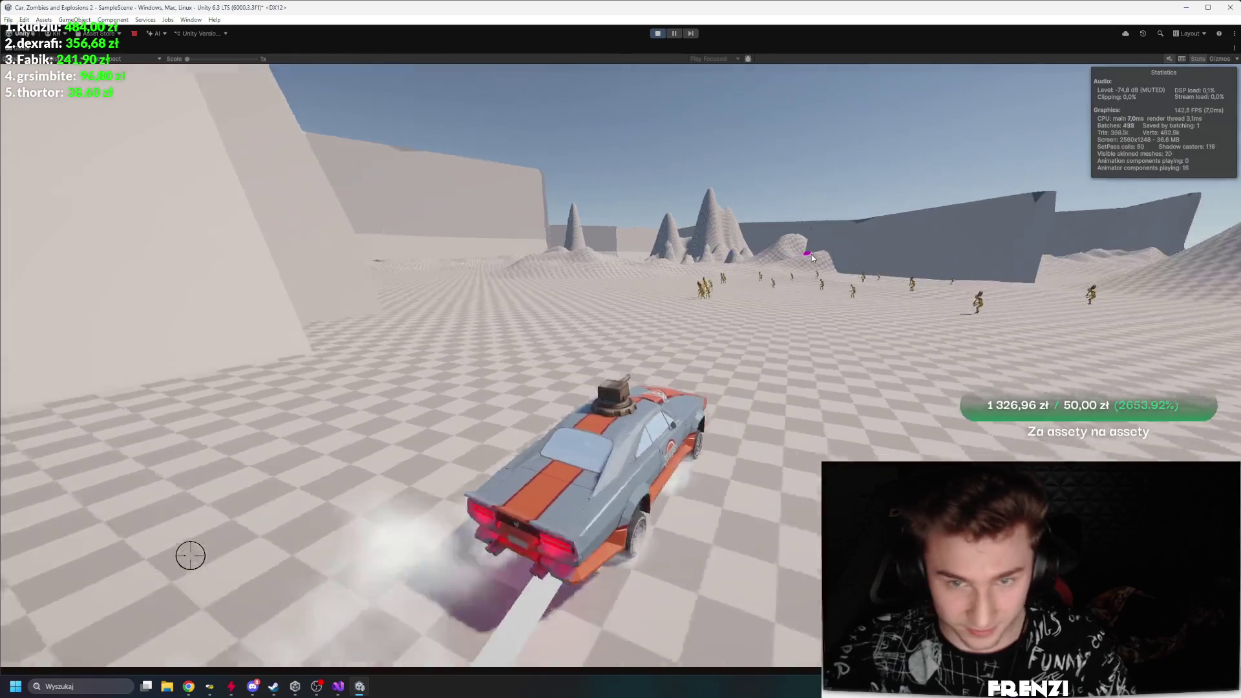
key("a")
key("a")
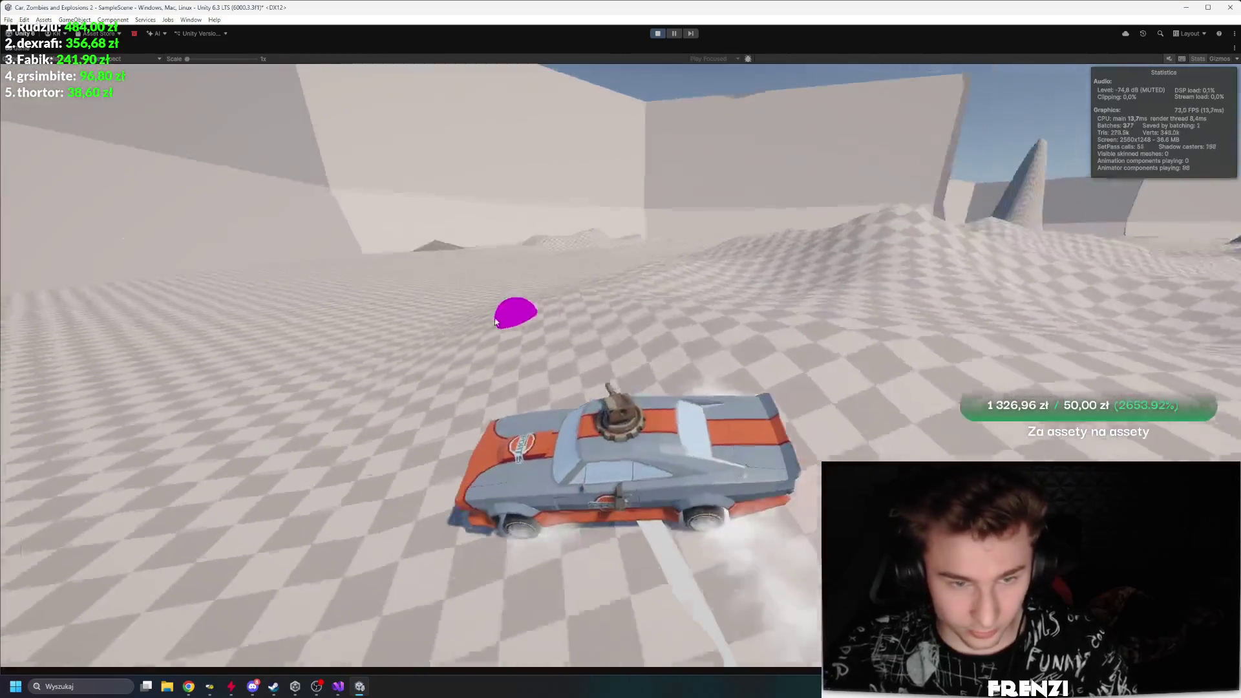
key("d")
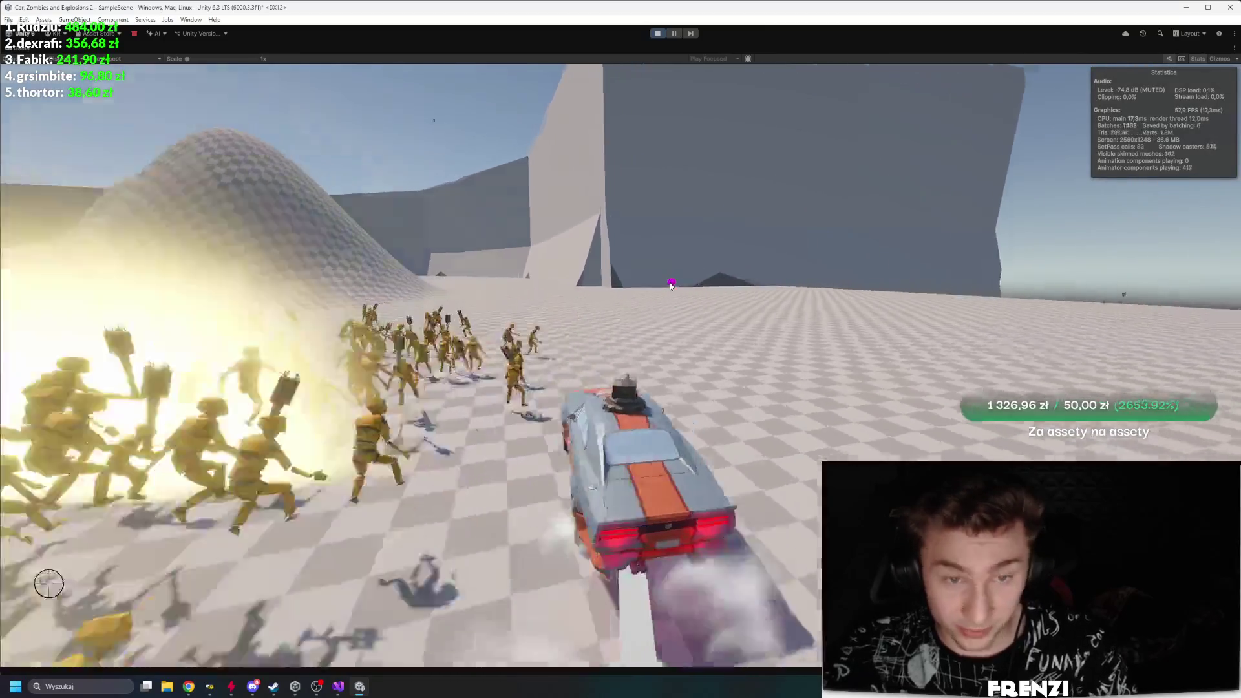
key("a")
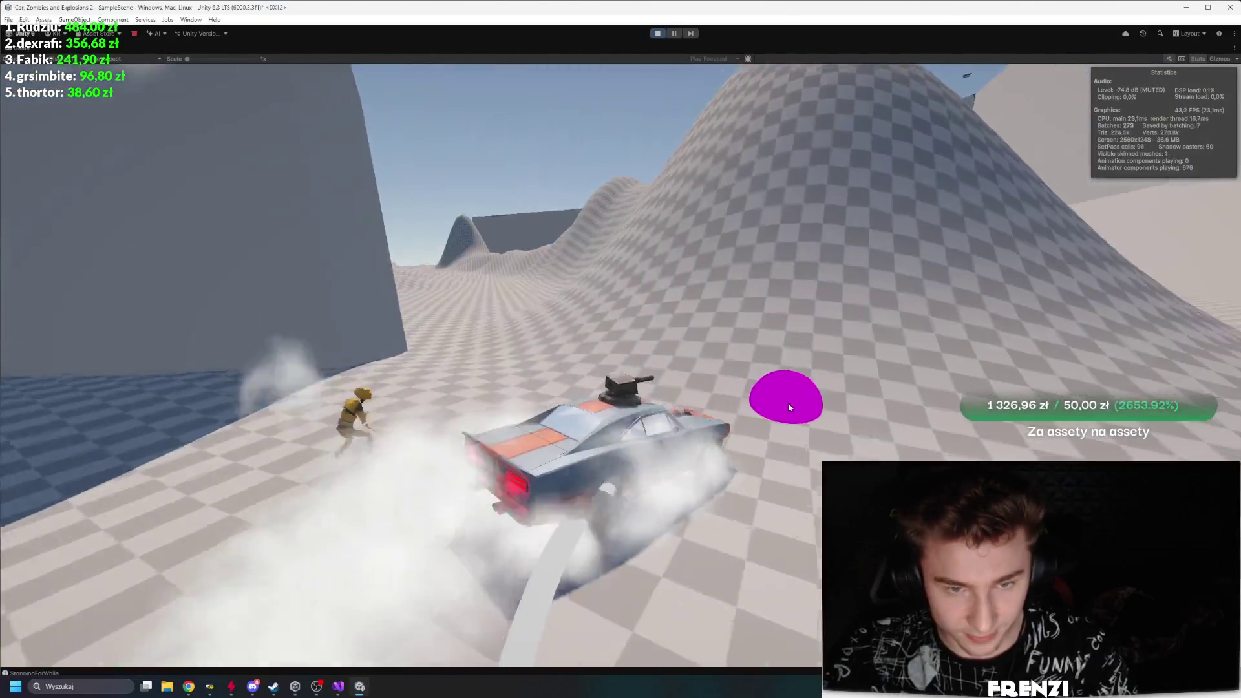
key("d")
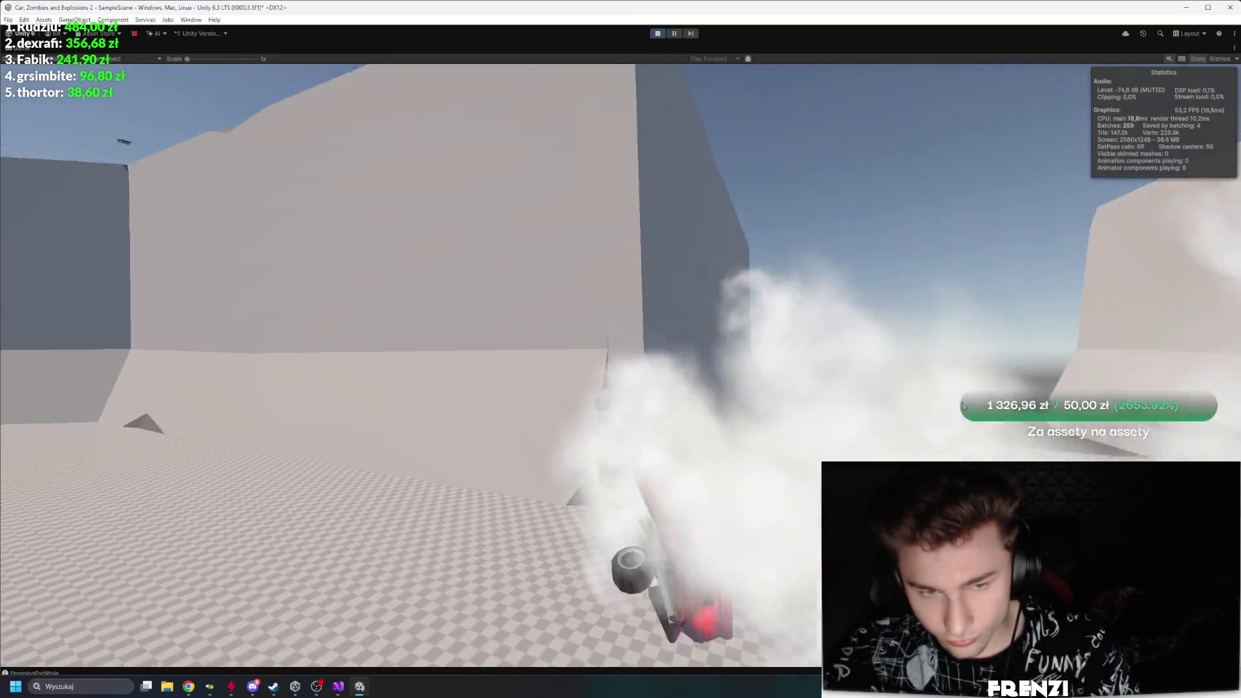
Step: Plough the car into the zombie horde, then exit Play mode to reset the scene
key("w")
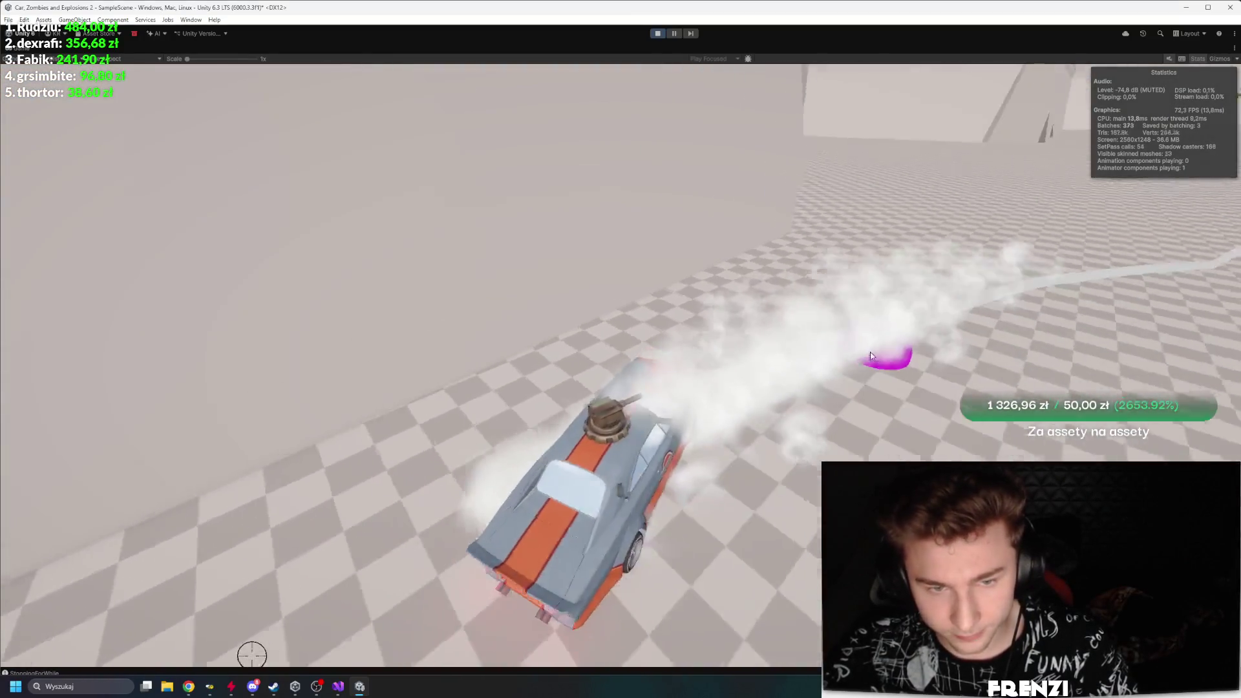
key("d")
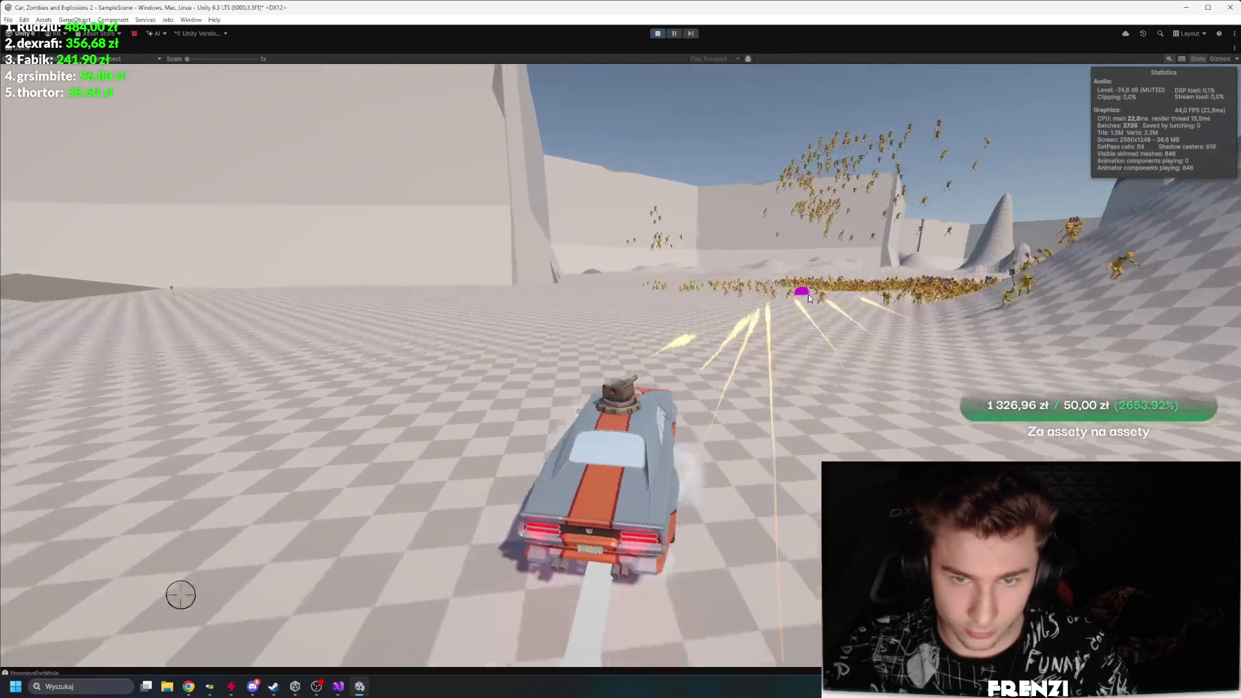
key("a")
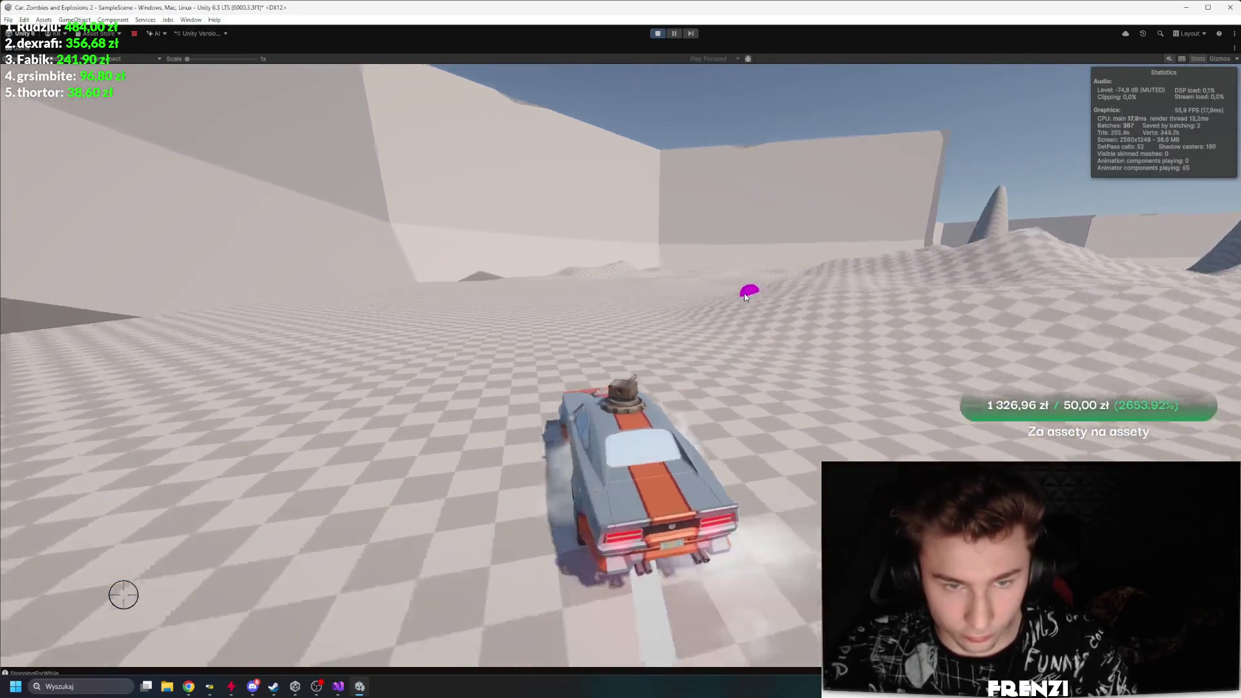
key("w")
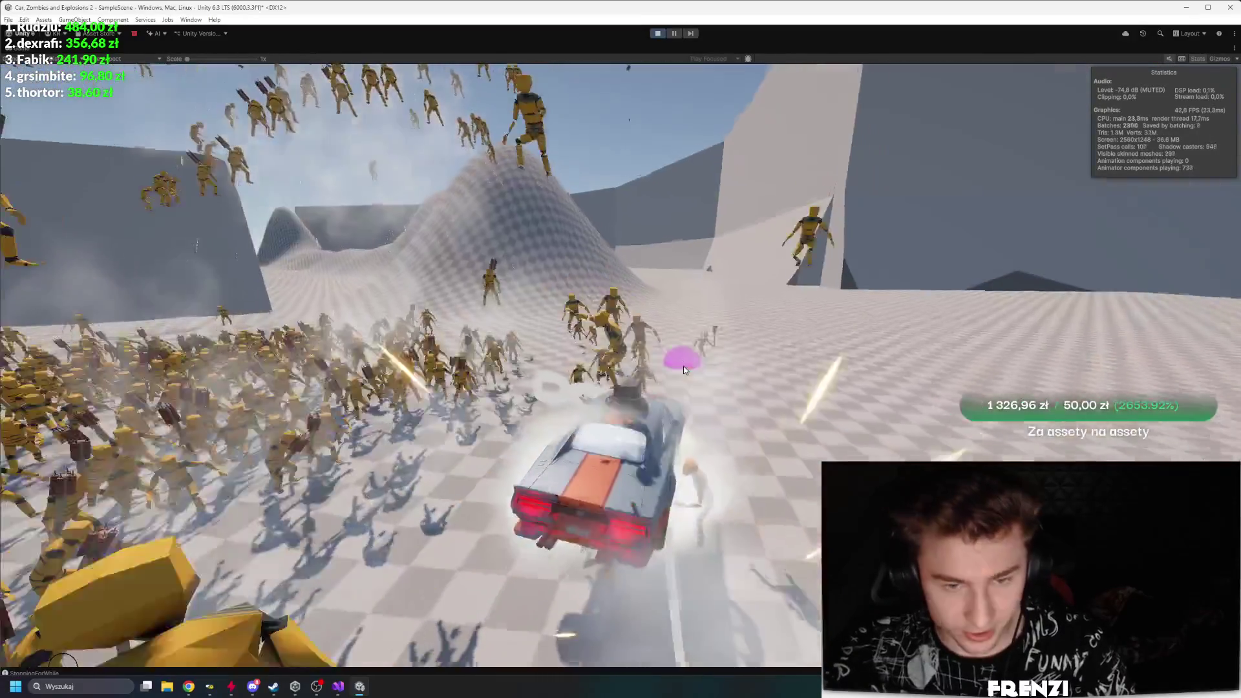
key("ctrl+p")
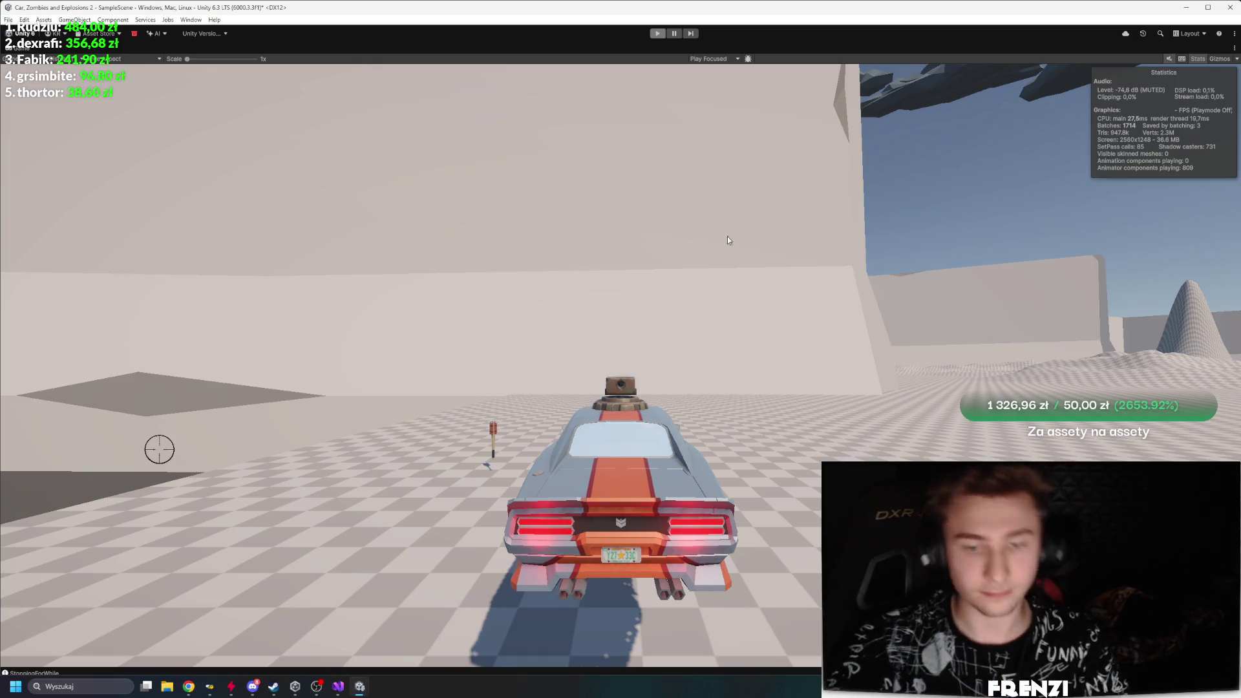
Step: Start another test drive and fire the turret toward the aim point
key("w")
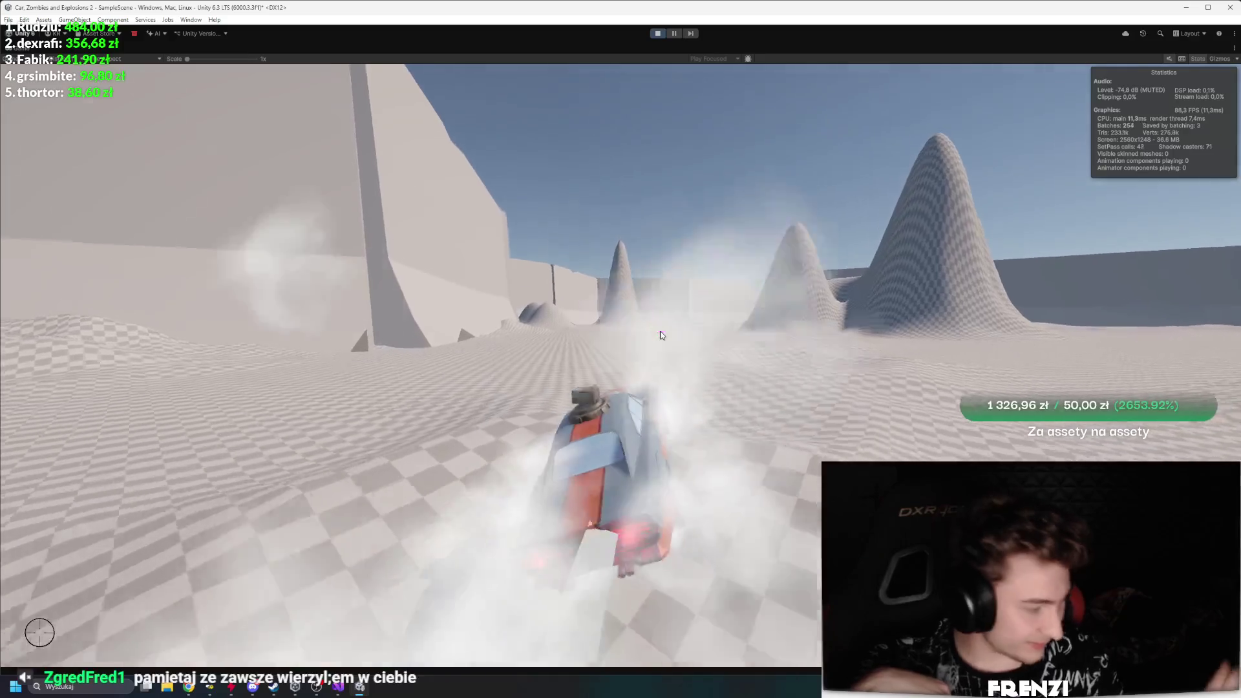
left_click(660, 334)
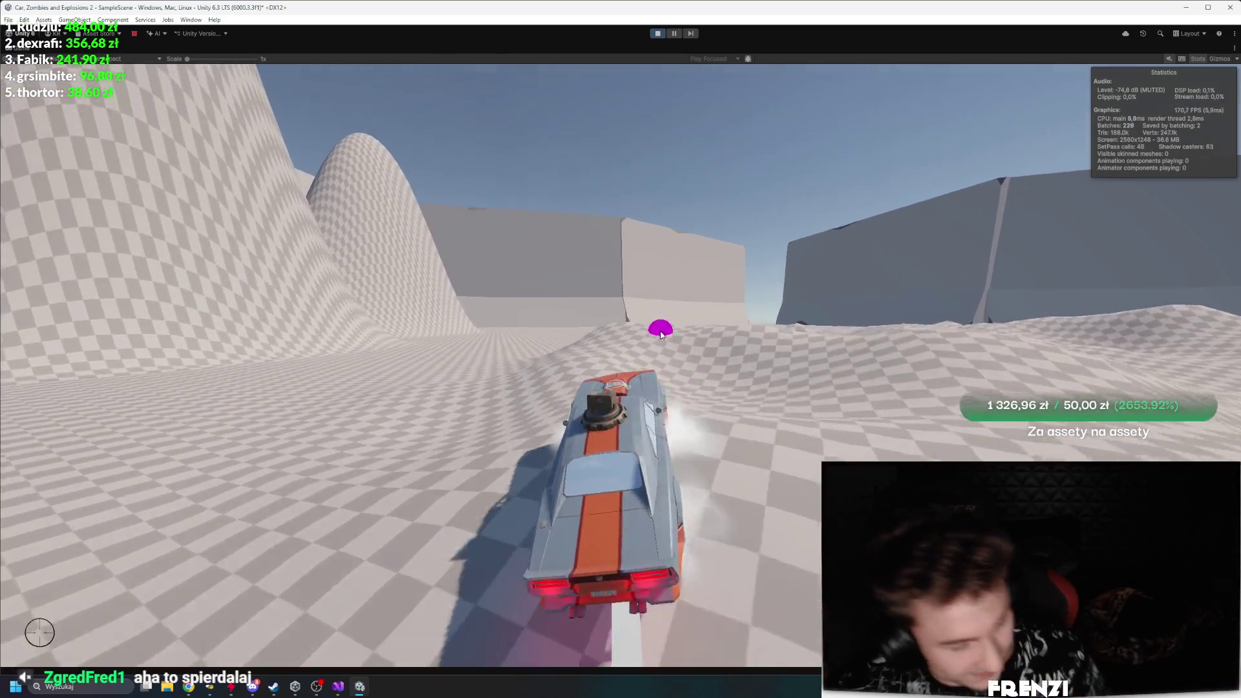
Step: Drive forward and drift hard left around the hills, then fire the turret
key("w")
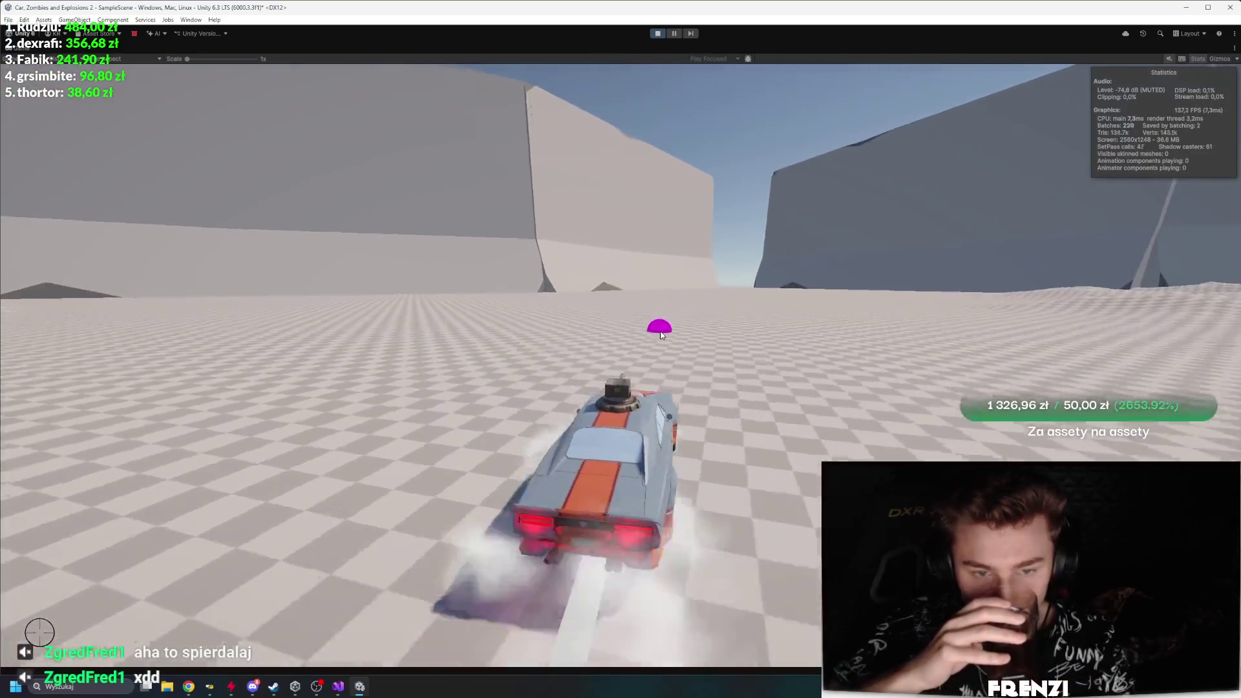
key("a")
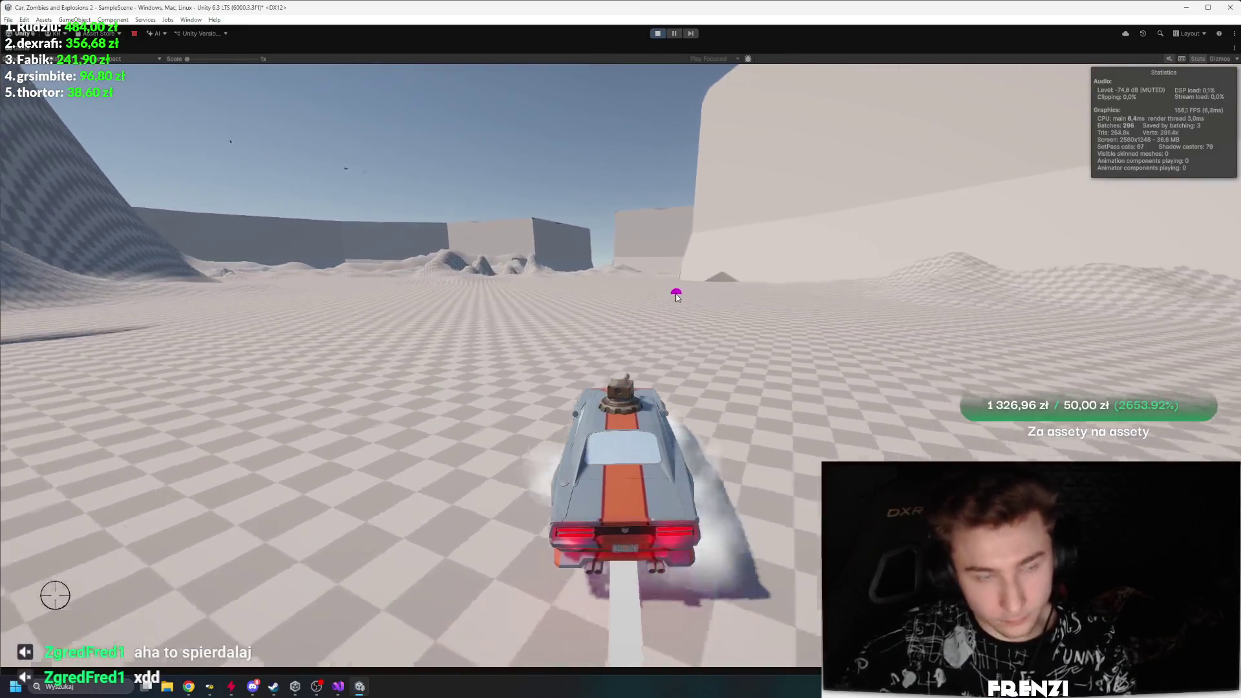
key("a")
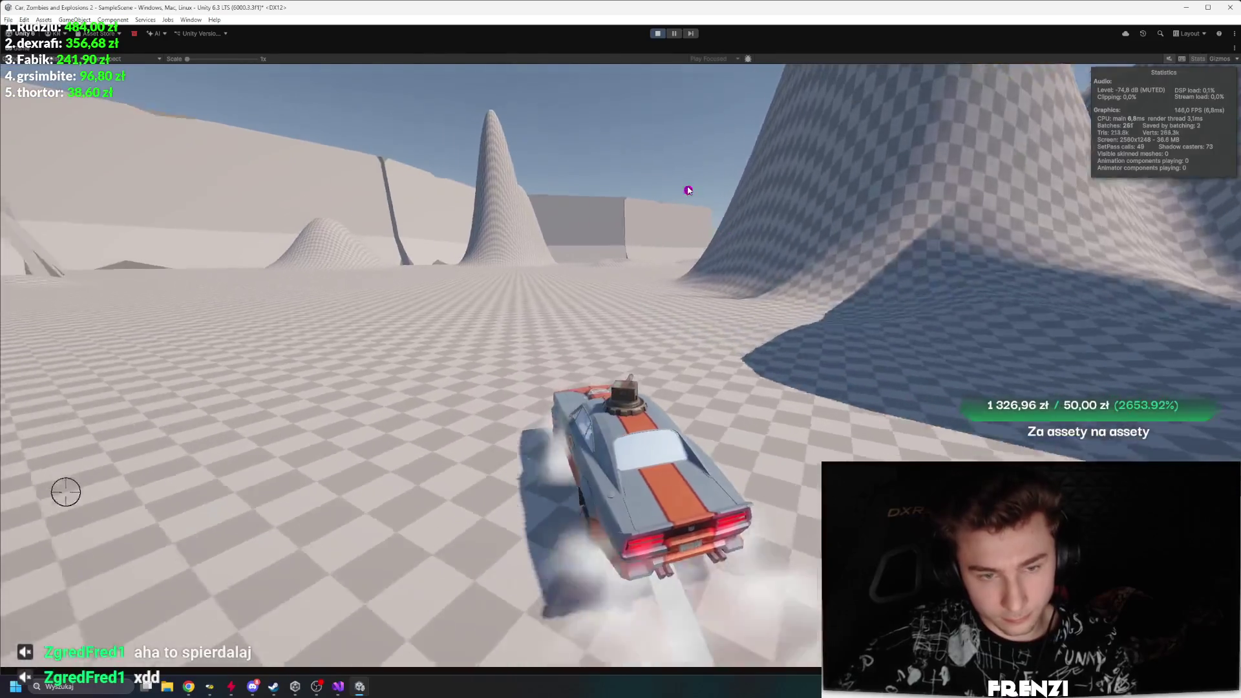
left_click(594, 323)
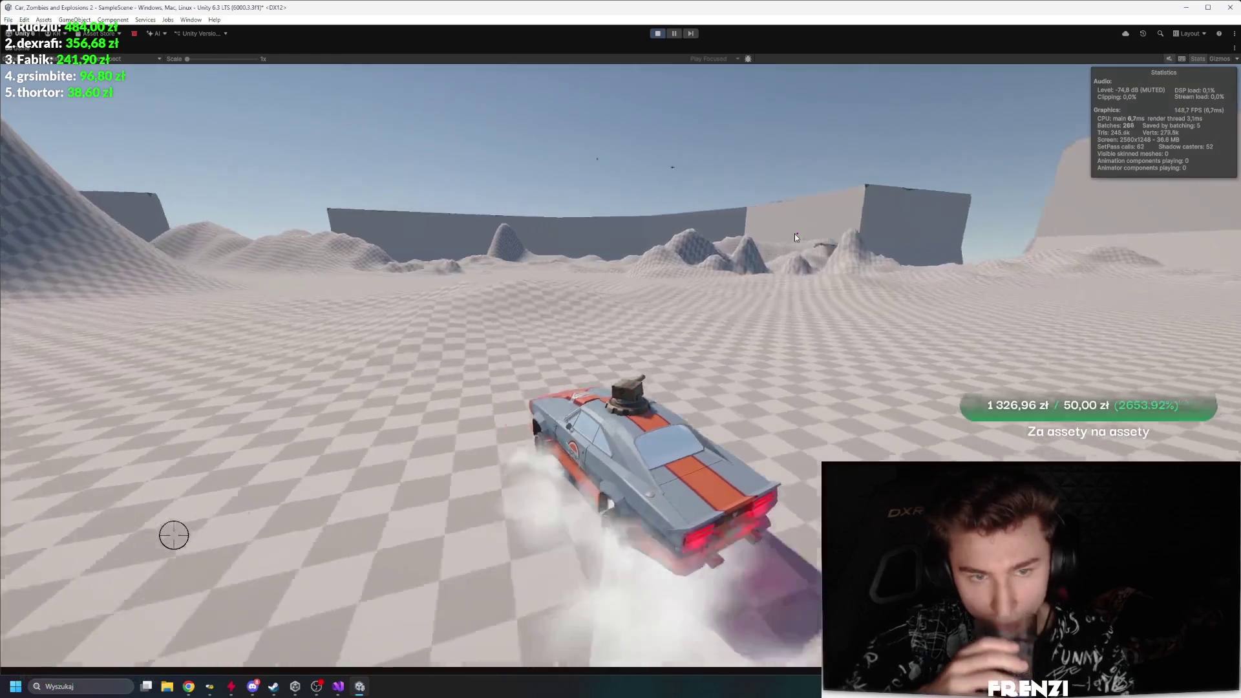
Step: Fire two turret shots while driving, then switch to the Twitch category page in the browser
left_click(794, 234)
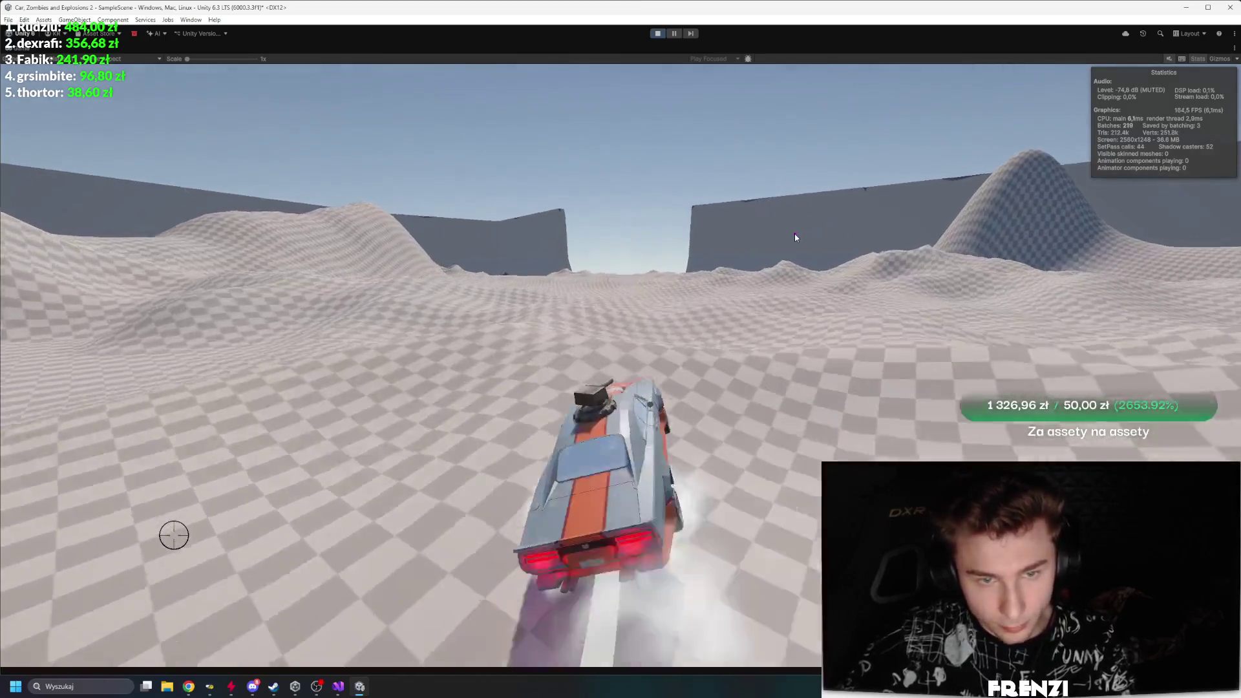
left_click(793, 237)
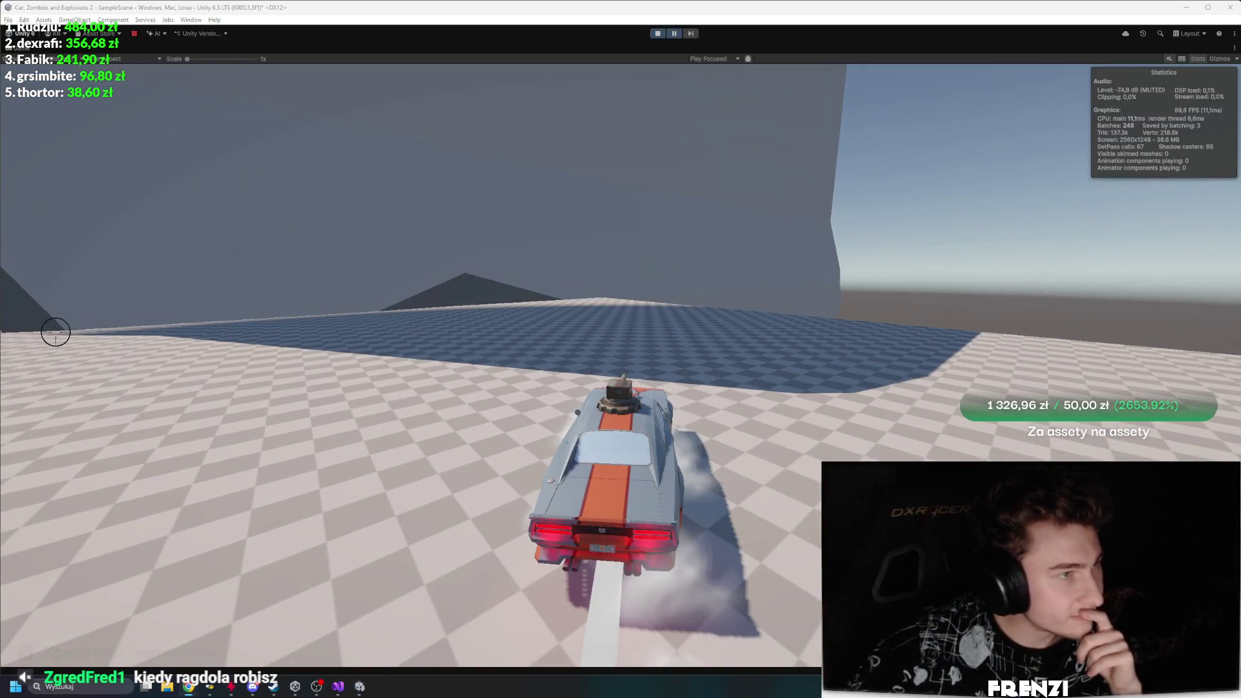
key("alt+Tab")
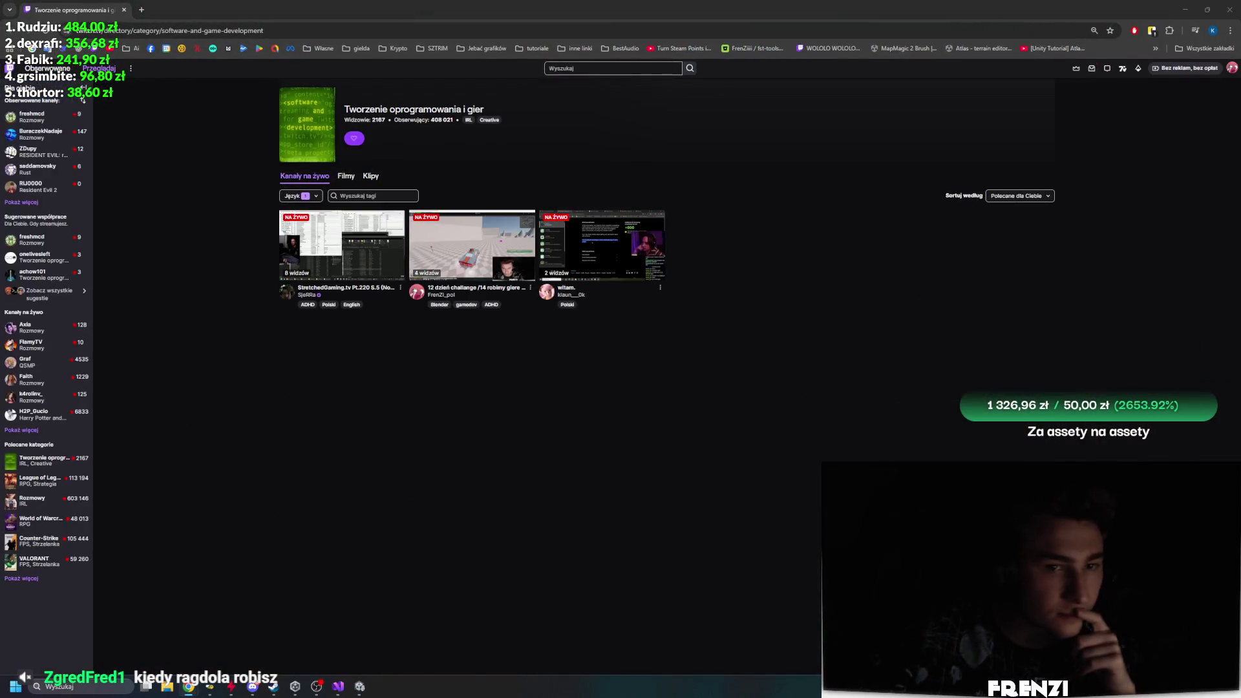
Step: Open a live stream from the 'Tworzenie oprogramowania i gier' category
left_click(613, 268)
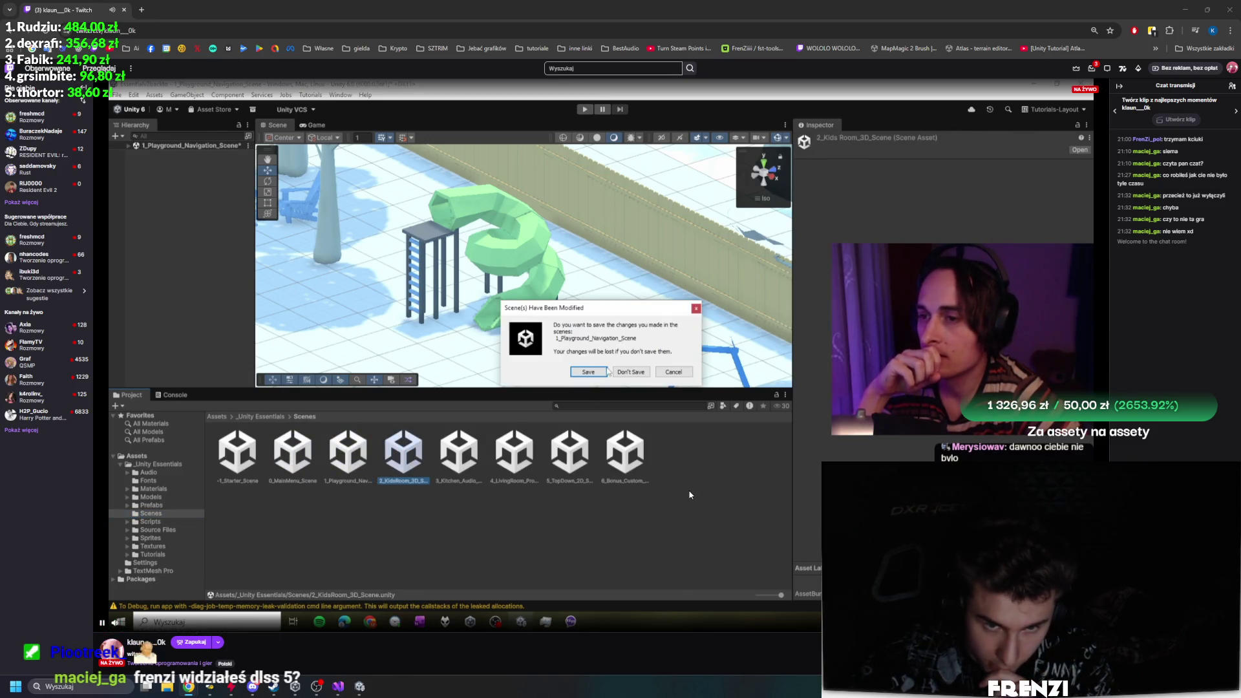
Step: Watch the stream, dismissing a context menu and briefly selecting two chat lines
right_click(689, 490)
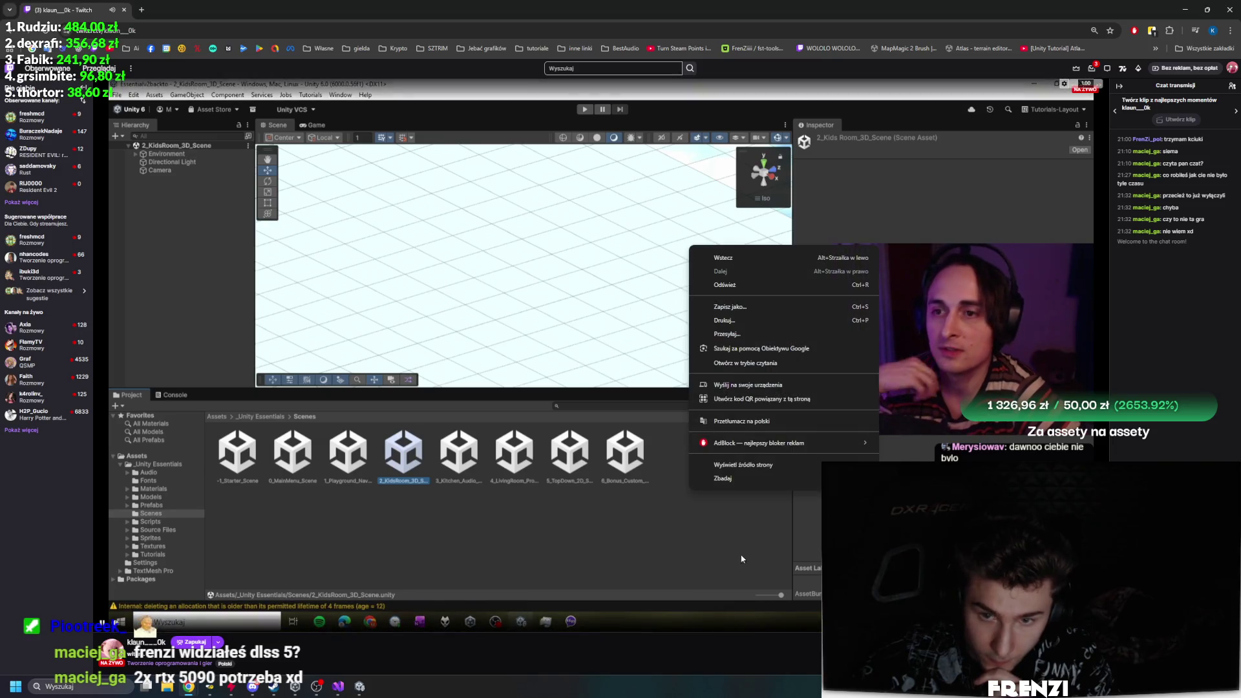
left_click(757, 626)
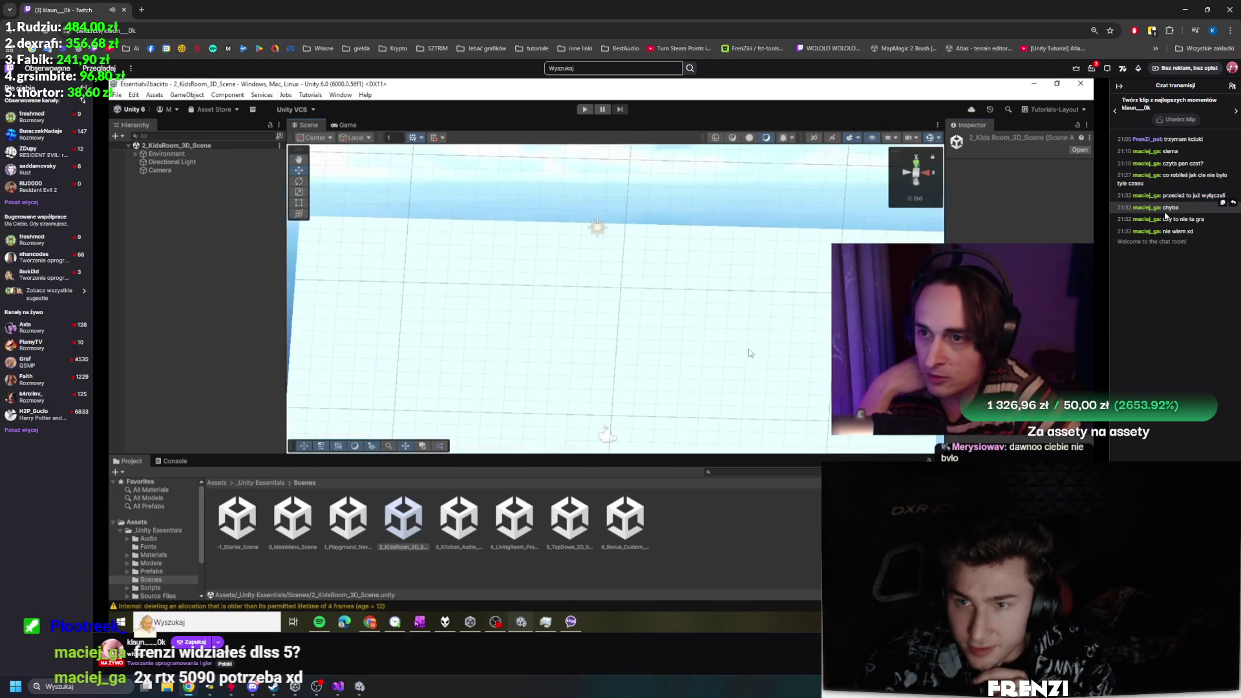
left_click_drag(1161, 220, 1208, 232)
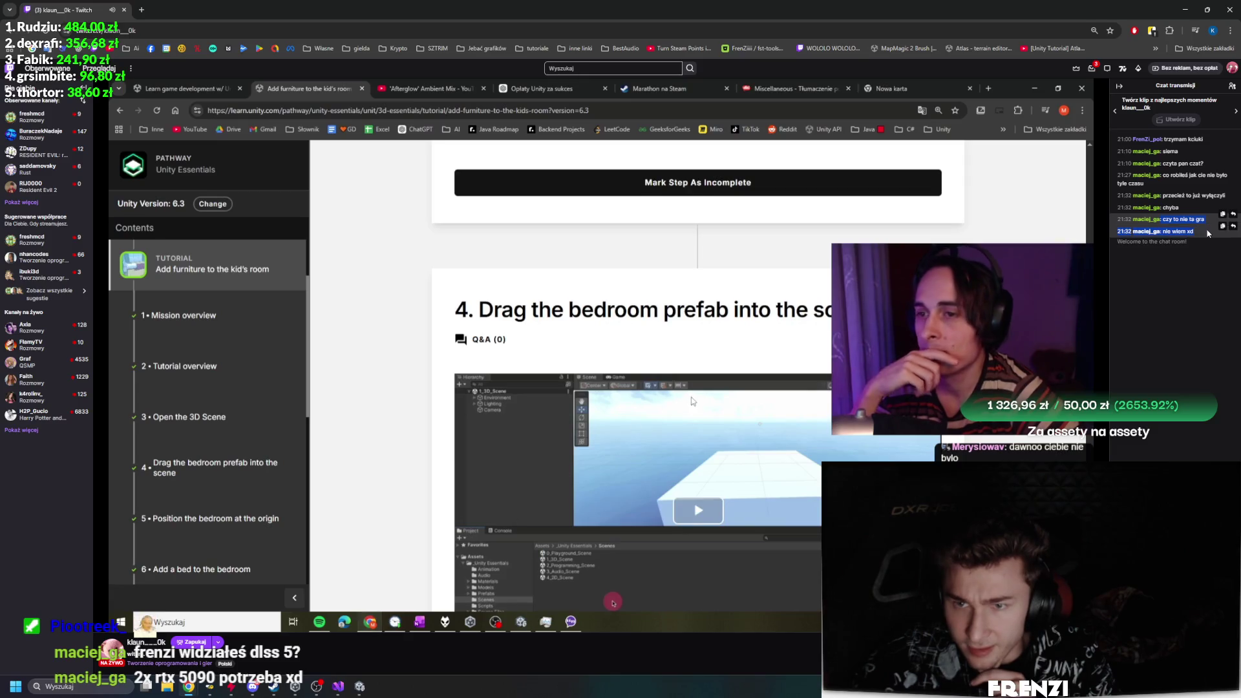
left_click(1207, 233)
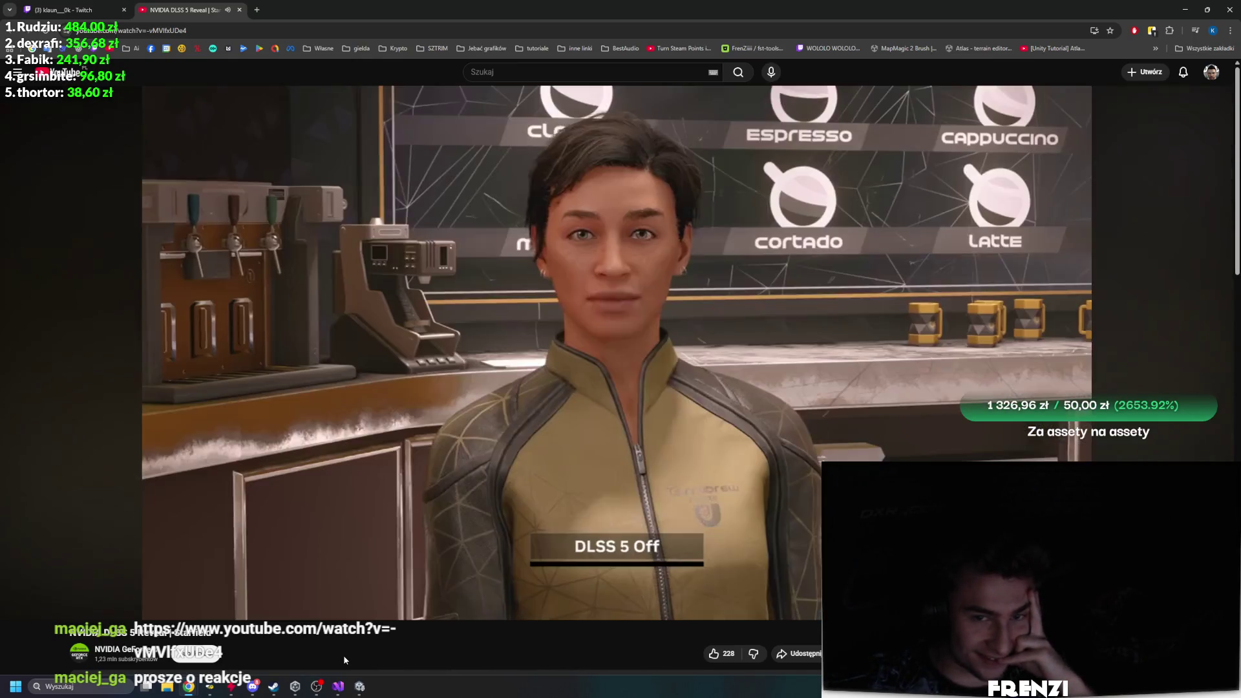
Step: Resume playback of the NVIDIA DLSS 5 Reveal video
mouse_move(419, 481)
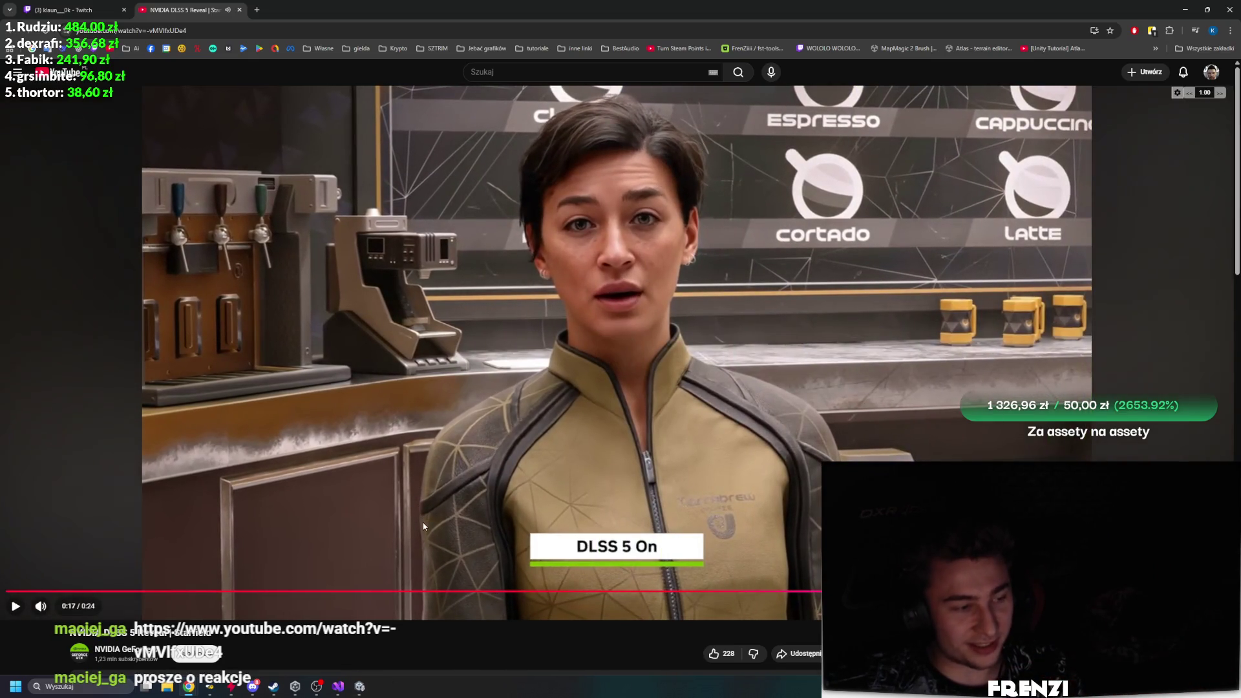
left_click(438, 481)
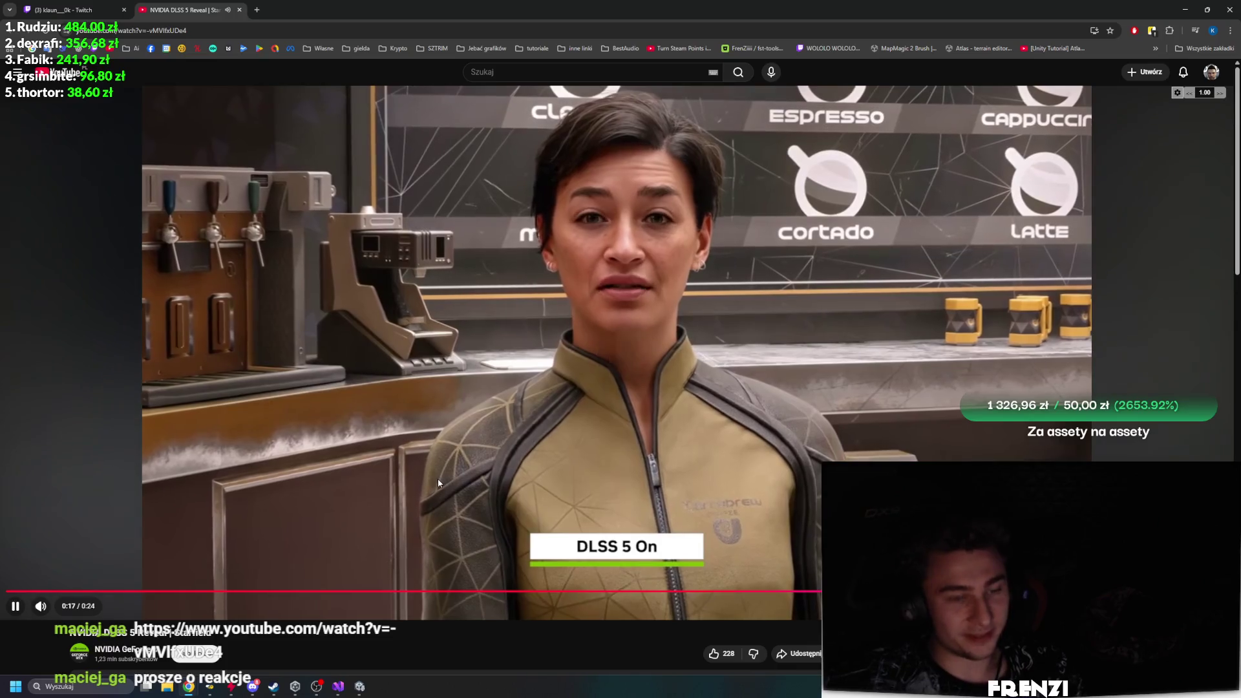